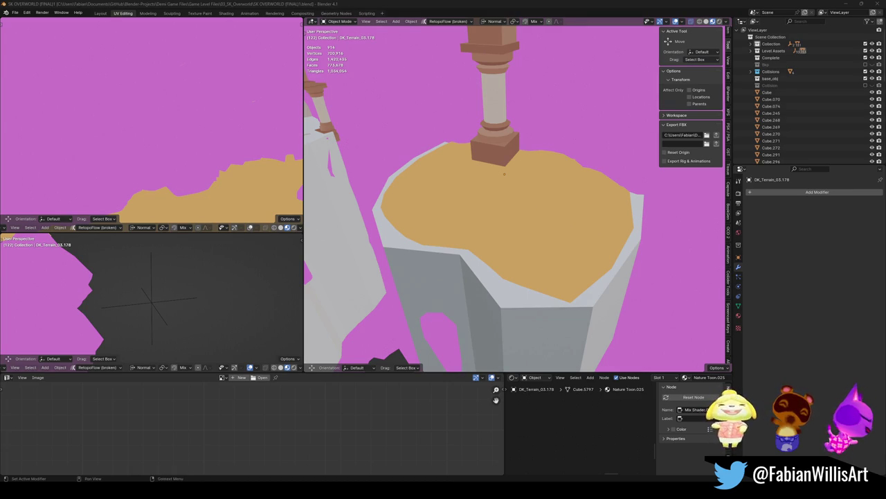
# Undo the accidental move of the DK_Terrain_03.233 terrain piece.
pyautogui.hotkey('ctrl', 'z')
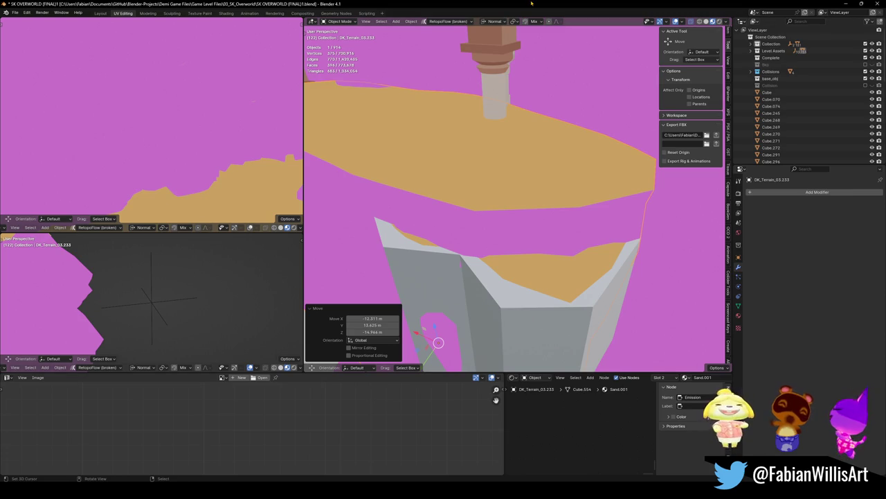
pyautogui.hotkey('ctrl', 'z')
pyautogui.hotkey('ctrl', 'z')
pyautogui.hotkey('ctrl', 'z')
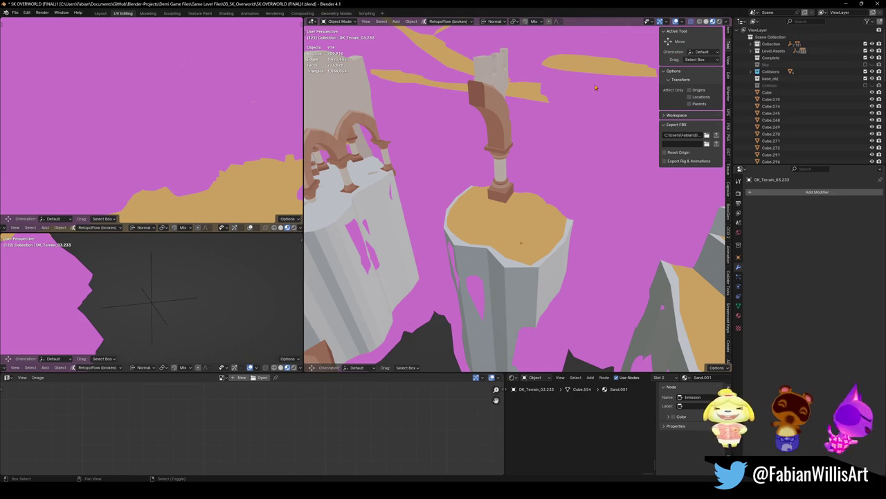
# Save the overworld copy as SK OVERWORLD (FINAL)1.blend, checking the compression options.
pyautogui.hotkey('ctrl', 'shift', 's')
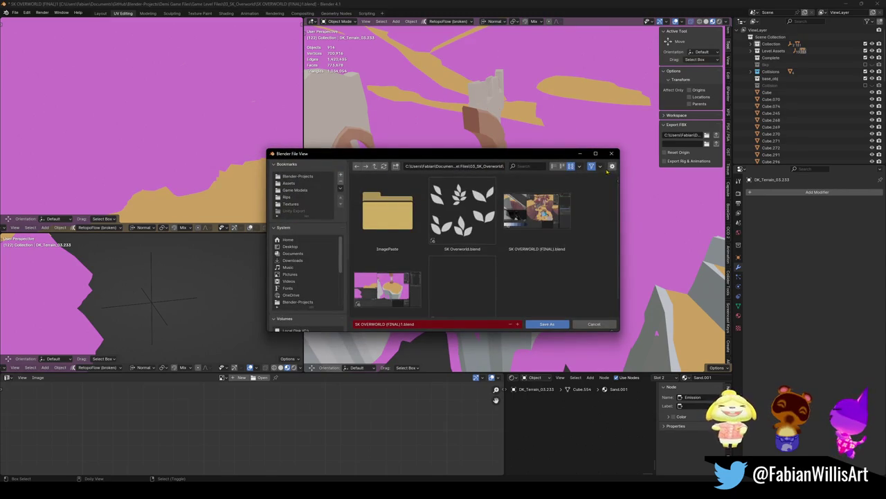
pyautogui.click(612, 167)
pyautogui.press('Return')
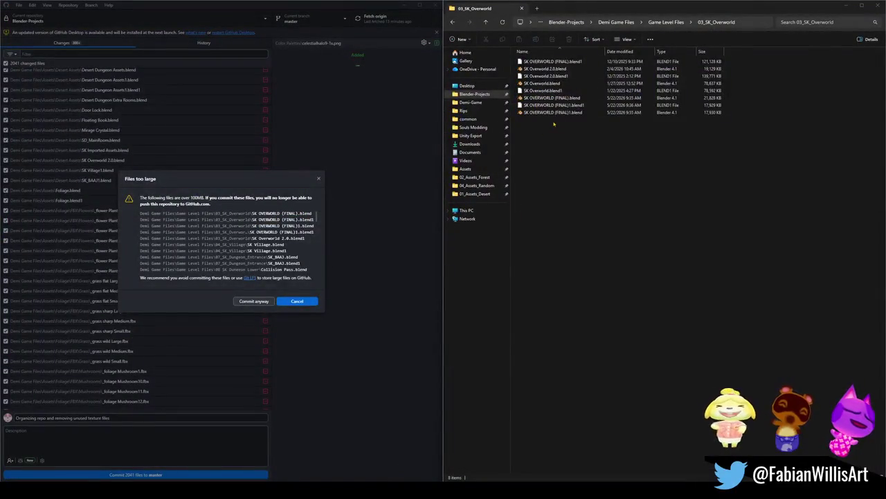
# Delete the SK Overworld 2.0.blend1 and SK OVERWORLD (FINAL).blend1 backups, then return to Game Level Files.
pyautogui.click(698, 79)
pyautogui.press('Delete')
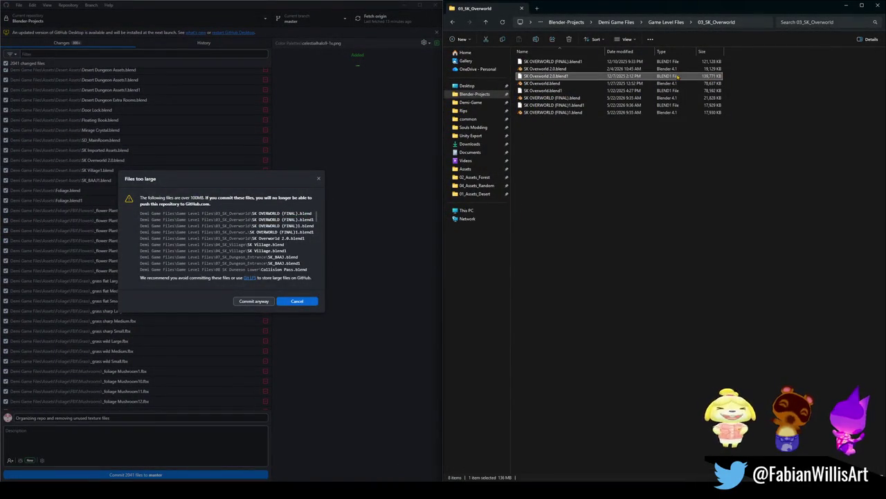
pyautogui.click(619, 64)
pyautogui.press('Delete')
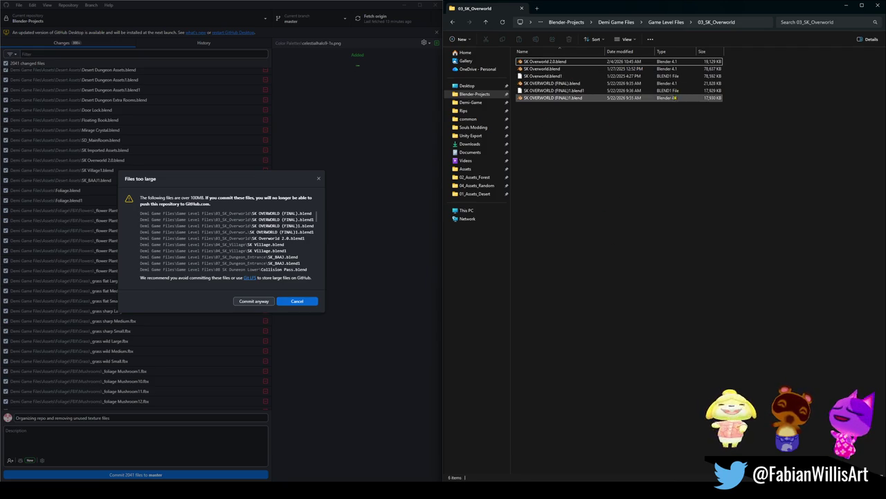
pyautogui.hotkey('ctrl', 'z')
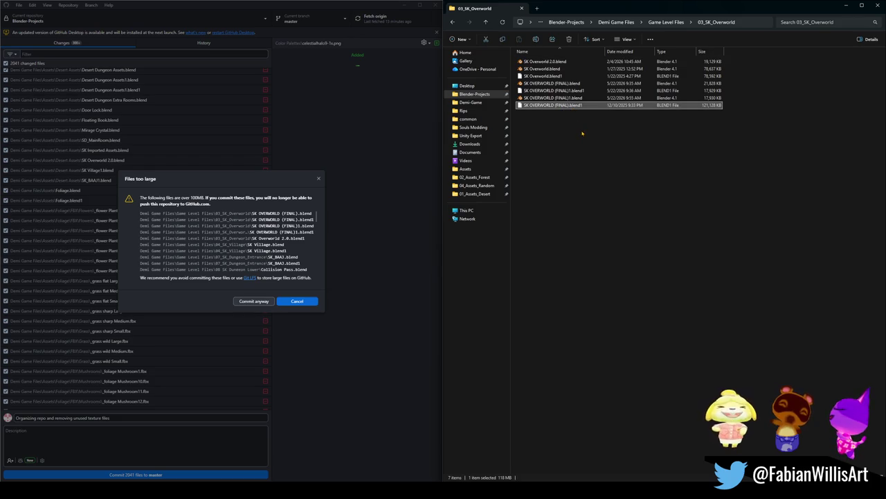
pyautogui.press('Delete')
pyautogui.click(485, 22)
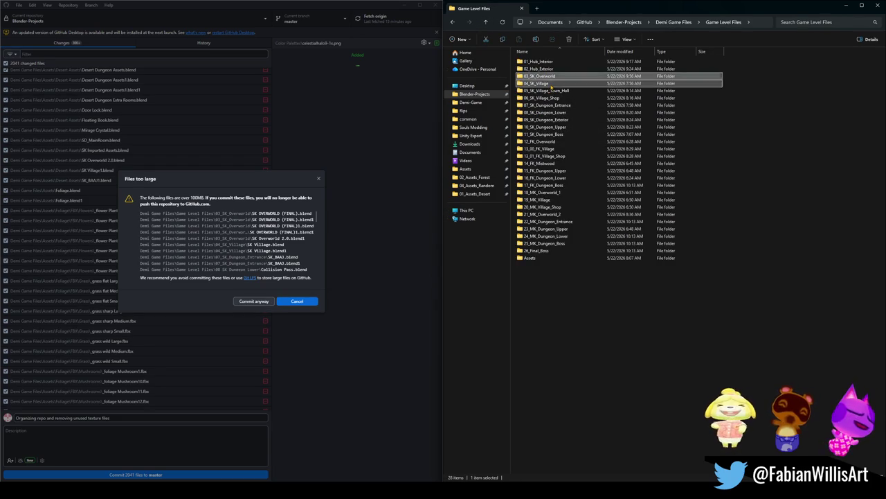
# Open the 04_SK_Village folder and launch the 220 MB SK Village.blend file.
pyautogui.doubleClick(543, 83)
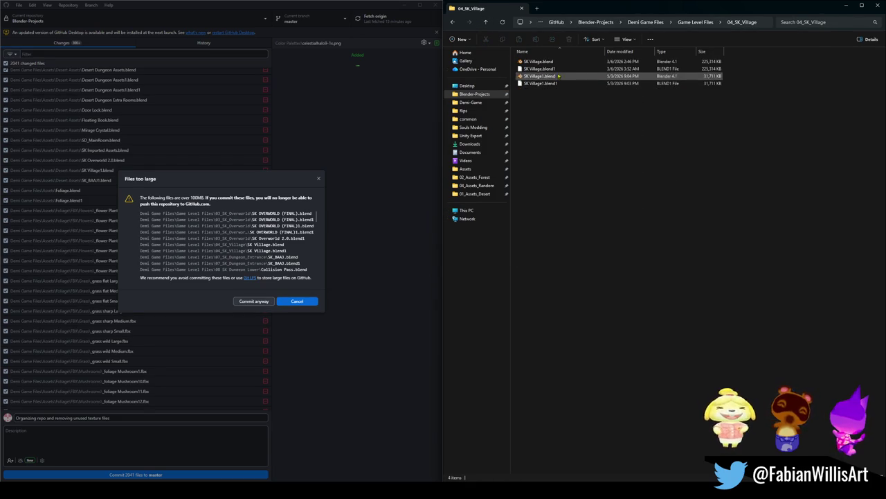
pyautogui.click(556, 62)
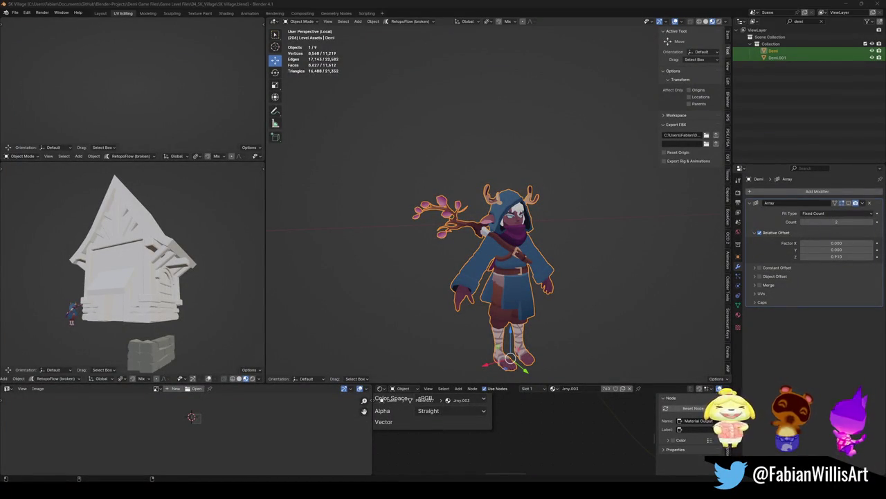
# Orbit and zoom around the house model in the left viewport.
pyautogui.moveTo(123, 281)
pyautogui.mouseDown(button='middle')
pyautogui.moveTo(130, 303)
pyautogui.moveTo(116, 310)
pyautogui.moveTo(211, 304)
pyautogui.moveTo(152, 289)
pyautogui.mouseUp(button='middle')
pyautogui.scroll(4, 128, 287)
pyautogui.scroll(-4, 118, 312)
pyautogui.scroll(4, 116, 311)
pyautogui.scroll(-4, 166, 291)
pyautogui.scroll(-3, 165, 289)
pyautogui.scroll(3, 165, 290)
pyautogui.scroll(3, 165, 290)
pyautogui.scroll(-2, 152, 289)
# Maximize the viewport and orbit the house from lower, higher and front-facing angles.
pyautogui.hotkey('ctrl', 'space')
pyautogui.scroll(-3, 280, 275)
pyautogui.moveTo(279, 276); pyautogui.dragTo(285, 294, button='middle')
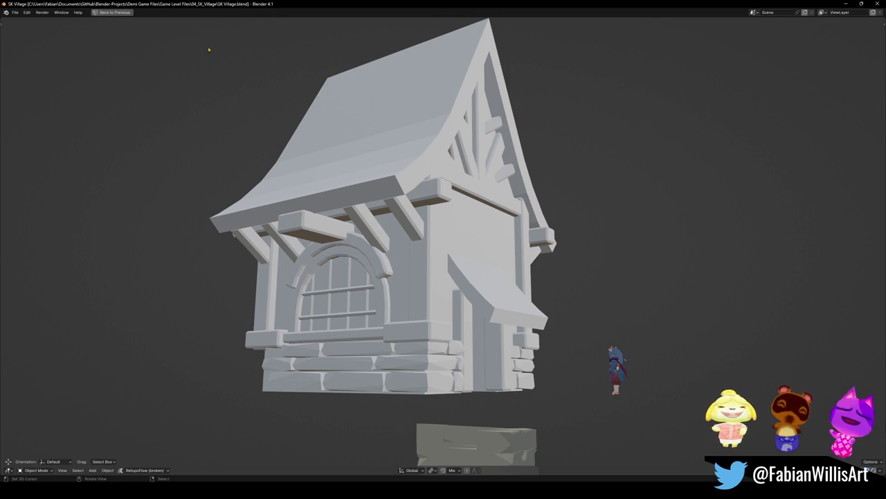
pyautogui.press('super')
pyautogui.press('super')
pyautogui.moveTo(222, 115); pyautogui.dragTo(288, 173, button='middle')
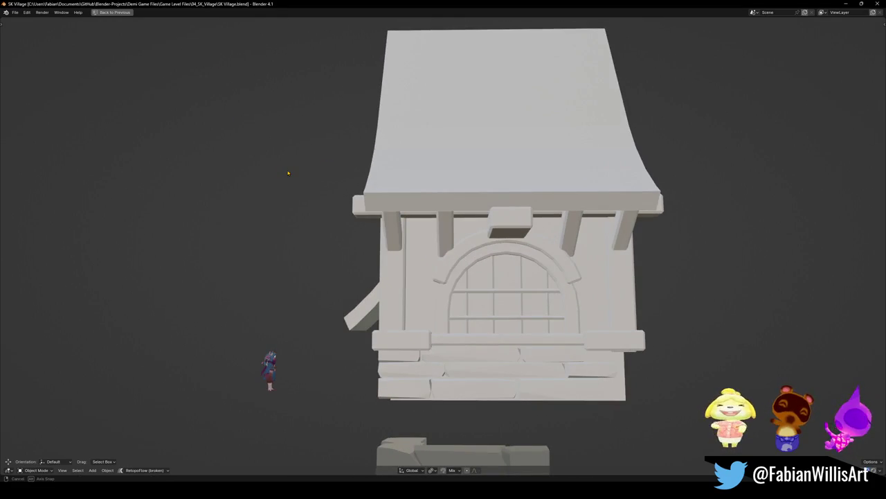
pyautogui.moveTo(542, 55)
pyautogui.mouseDown(button='middle')
pyautogui.moveTo(525, 160)
pyautogui.moveTo(512, 154)
pyautogui.mouseUp(button='middle')
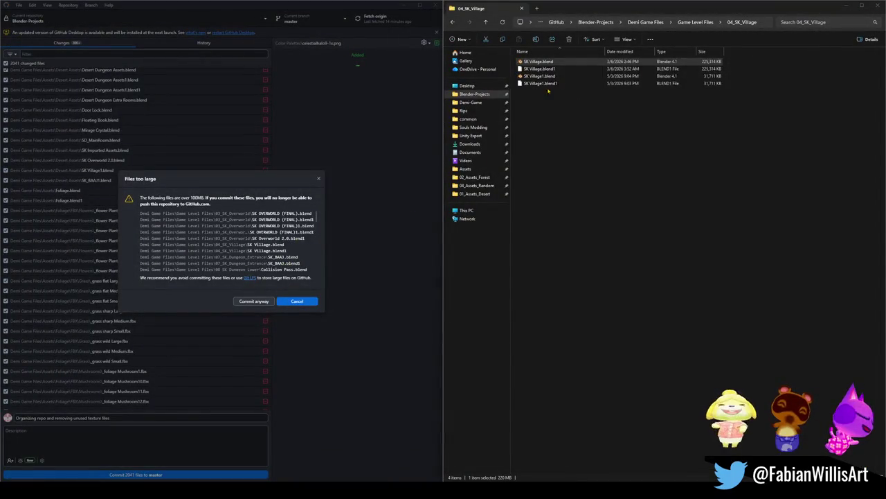
# Reopen SK Village.blend in Blender from the 04_SK_Village folder.
pyautogui.doubleClick(554, 63)
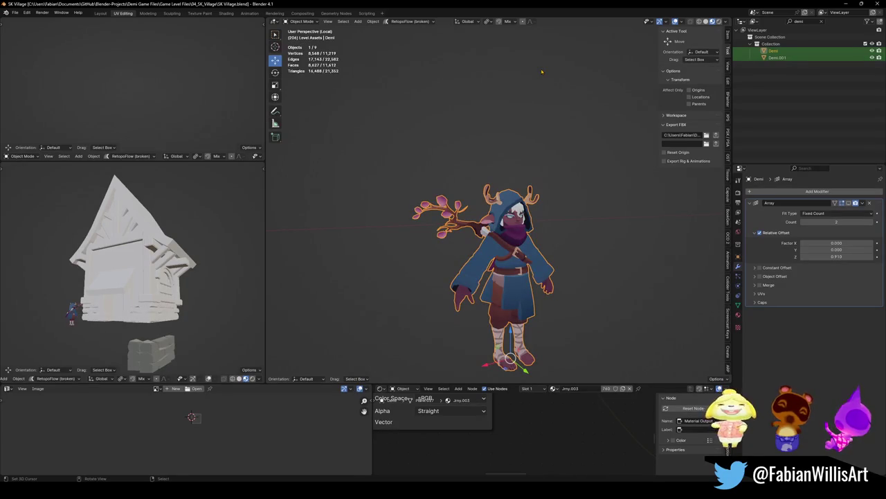
# Undo the last change and deselect the isolated Demi character.
pyautogui.moveTo(526, 123)
pyautogui.mouseDown(button='middle')
pyautogui.moveTo(657, 86)
pyautogui.moveTo(563, 207)
pyautogui.mouseUp(button='middle')
pyautogui.hotkey('ctrl', 'z')
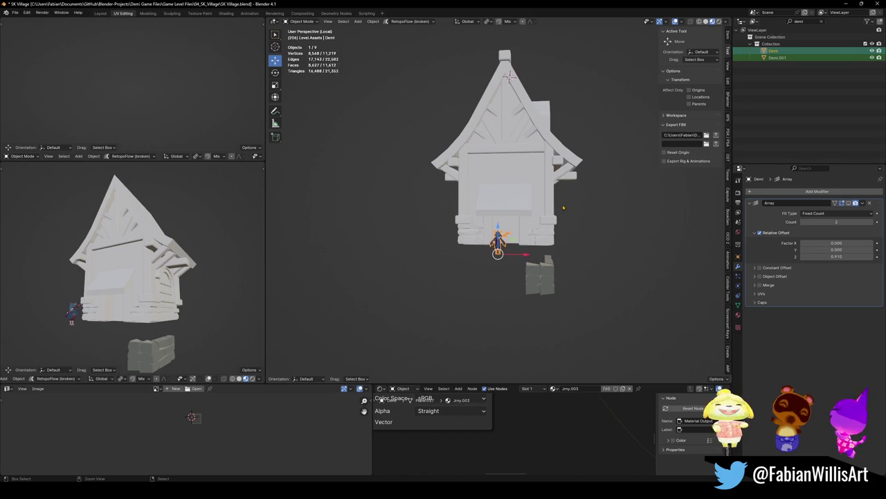
pyautogui.click(563, 207)
pyautogui.moveTo(563, 207)
pyautogui.mouseDown(button='middle')
pyautogui.moveTo(500, 237)
pyautogui.moveTo(586, 224)
pyautogui.moveTo(454, 259)
pyautogui.mouseUp(button='middle')
# Exit Local View to reveal the whole village, looking over the cliff and checkered bridges.
pyautogui.press('KP_Divide')
pyautogui.scroll(-5, 517, 221)
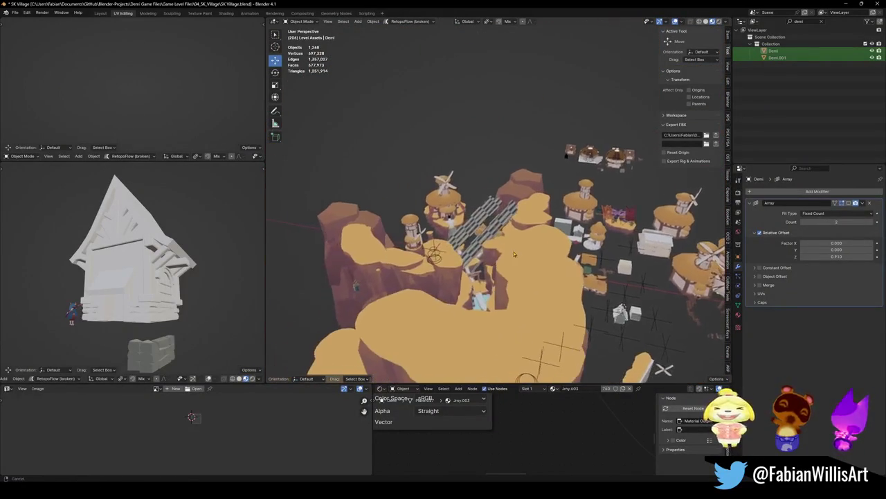
pyautogui.scroll(5, 454, 258)
pyautogui.moveTo(454, 259)
pyautogui.mouseDown(button='middle')
pyautogui.moveTo(512, 151)
pyautogui.moveTo(607, 185)
pyautogui.moveTo(506, 237)
pyautogui.mouseUp(button='middle')
pyautogui.scroll(-5, 507, 237)
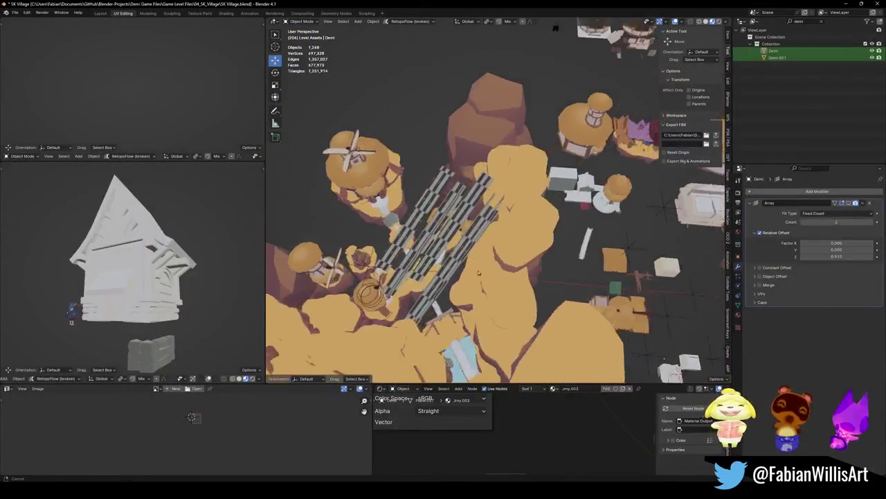
pyautogui.scroll(-4, 507, 237)
pyautogui.scroll(-3, 485, 218)
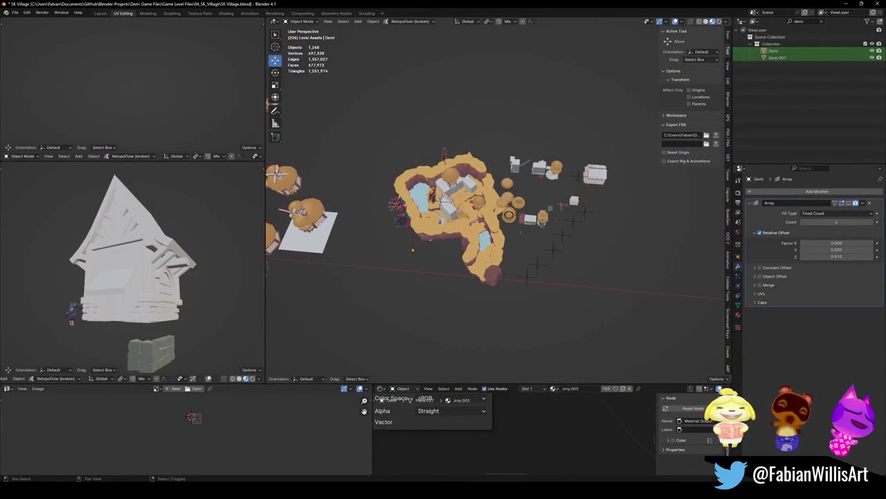
pyautogui.scroll(8, 456, 201)
# Orbit low over the village centre and close in on the thatched hut.
pyautogui.moveTo(456, 200); pyautogui.dragTo(505, 199, button='middle')
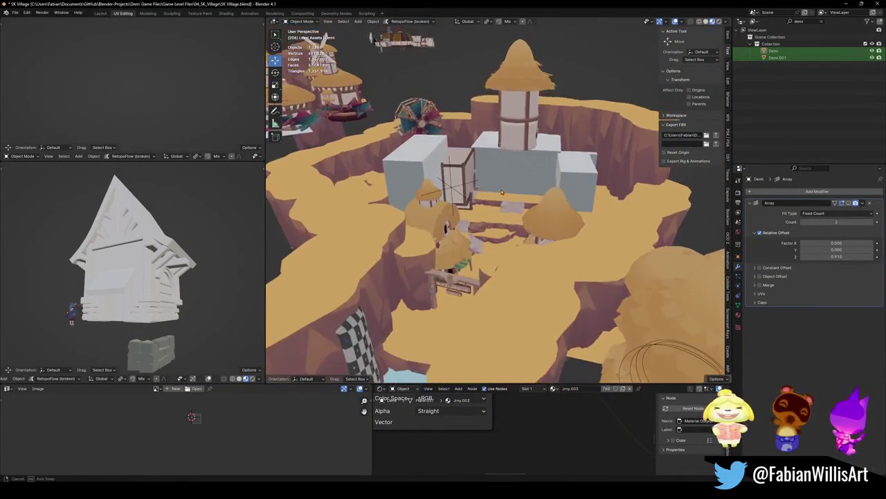
pyautogui.scroll(2, 505, 199)
pyautogui.scroll(6, 504, 199)
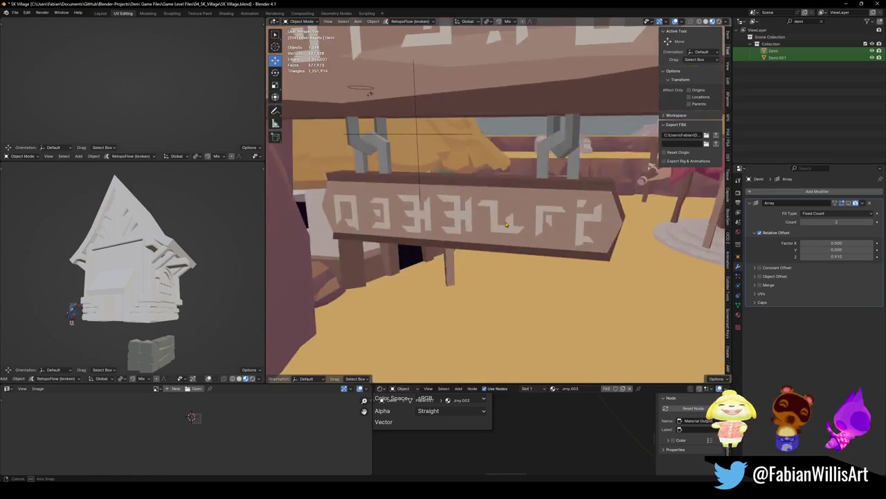
pyautogui.moveTo(504, 199); pyautogui.dragTo(503, 244, button='middle')
pyautogui.scroll(-3, 502, 243)
pyautogui.scroll(-3, 500, 239)
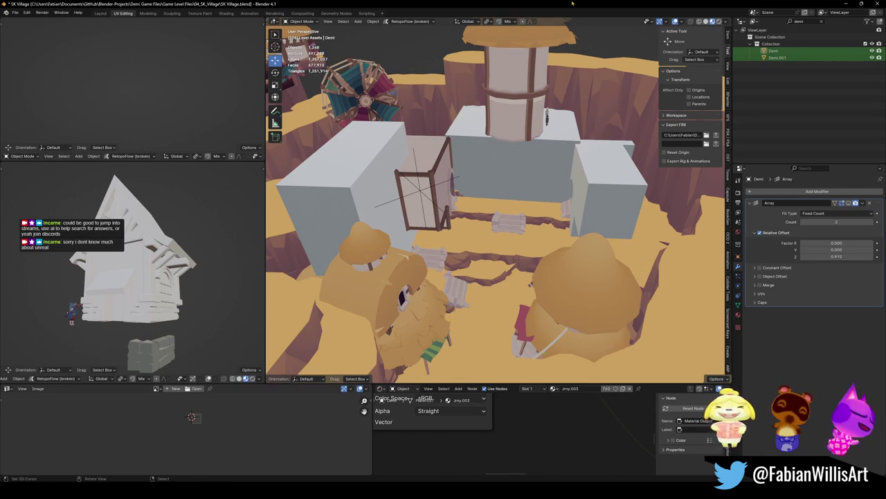
# Circle-select the island's objects from a top-down view of the village.
pyautogui.moveTo(530, 194); pyautogui.dragTo(505, 230, button='middle')
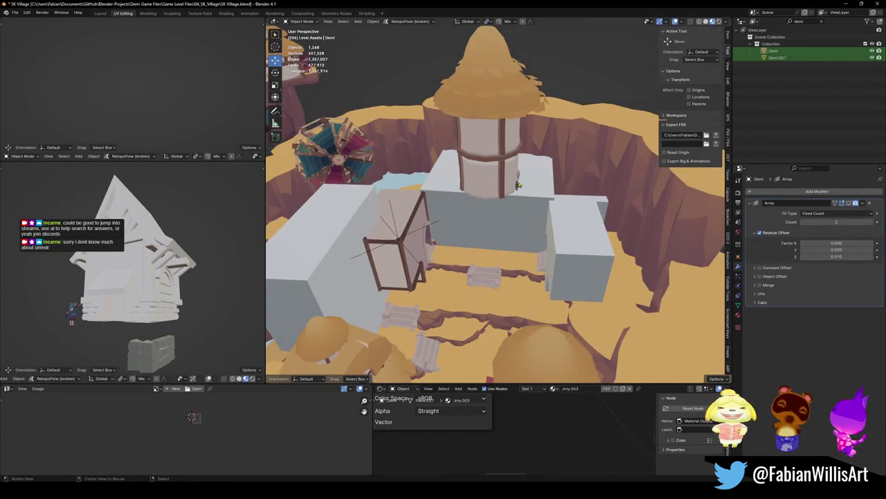
pyautogui.scroll(3, 524, 185)
pyautogui.scroll(2, 524, 185)
pyautogui.scroll(2, 501, 207)
pyautogui.scroll(-5, 534, 208)
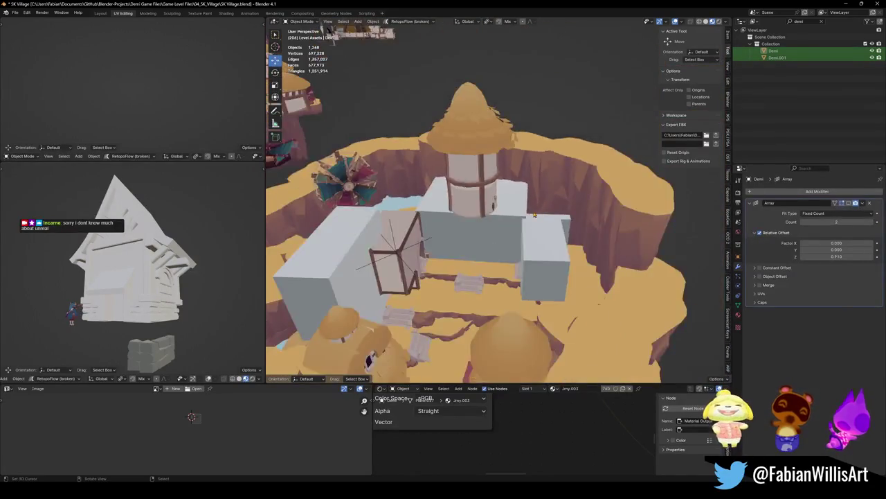
pyautogui.scroll(-5, 506, 233)
pyautogui.moveTo(506, 232); pyautogui.dragTo(507, 223, button='middle')
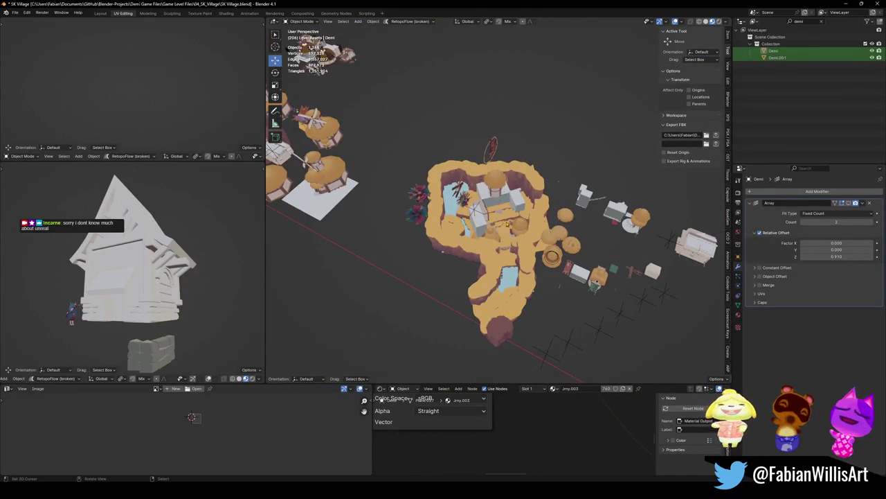
pyautogui.press('c')
pyautogui.moveTo(476, 305)
pyautogui.mouseDown()
pyautogui.moveTo(498, 234)
pyautogui.moveTo(488, 227)
pyautogui.mouseUp()
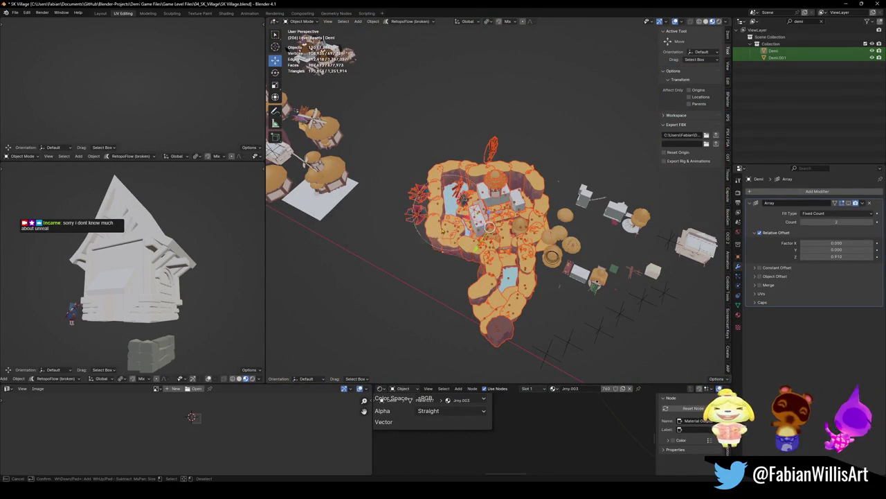
pyautogui.press('Escape')
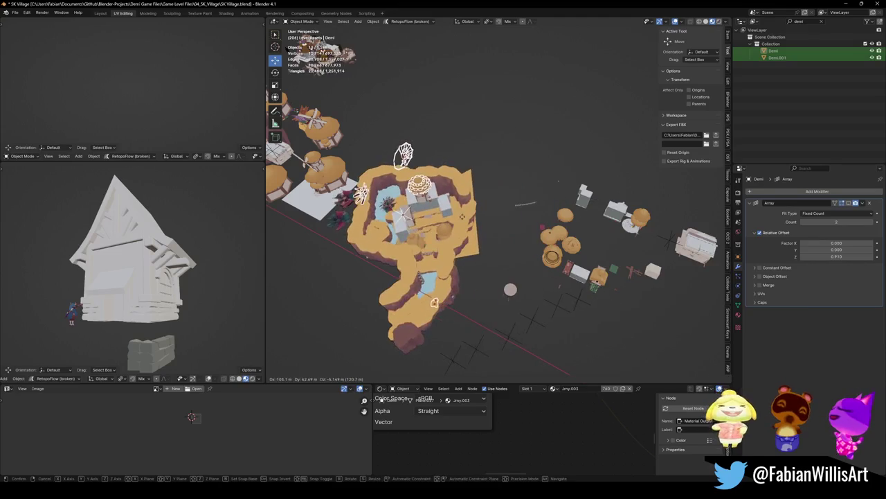
# Frame the selected island and delete its 131 objects.
pyautogui.keyDown('shift'); pyautogui.moveTo(545, 284); pyautogui.dragTo(543, 272, button='middle'); pyautogui.keyUp('shift')
pyautogui.press('KP_Decimal')
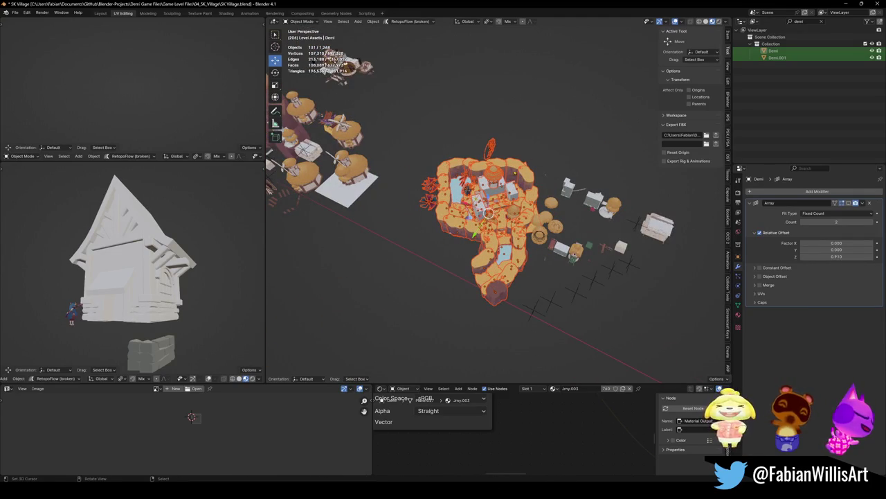
pyautogui.scroll(3, 529, 204)
pyautogui.moveTo(537, 246); pyautogui.dragTo(534, 243, button='middle')
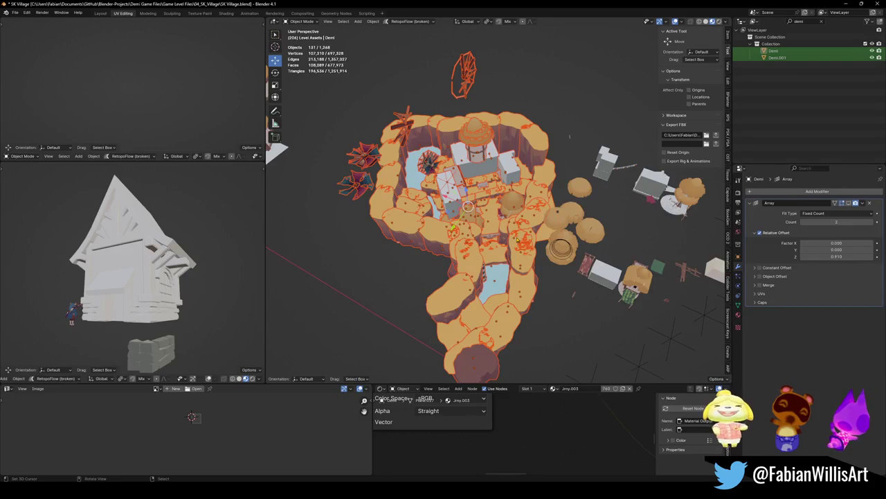
pyautogui.press('Delete')
pyautogui.scroll(3, 538, 242)
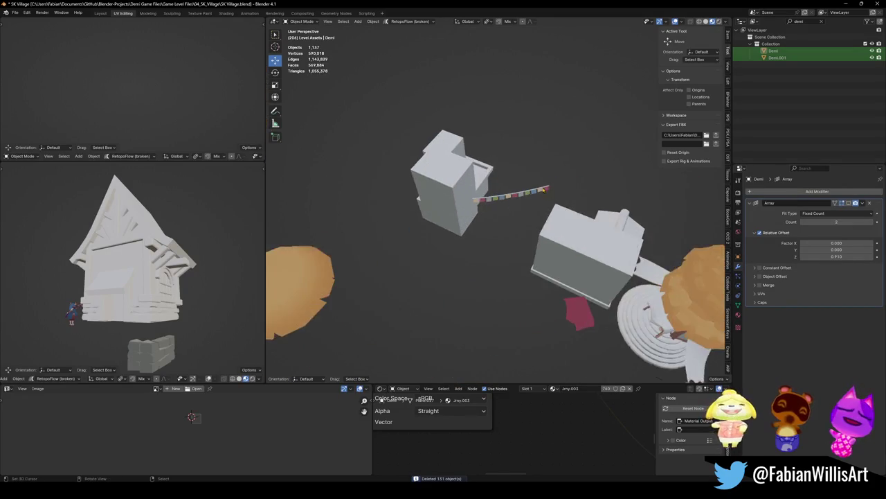
pyautogui.scroll(4, 537, 242)
pyautogui.moveTo(537, 241); pyautogui.dragTo(559, 229, button='middle')
pyautogui.scroll(-4, 547, 236)
pyautogui.scroll(-3, 526, 239)
pyautogui.keyDown('shift'); pyautogui.scroll(-2, 526, 240); pyautogui.keyUp('shift')
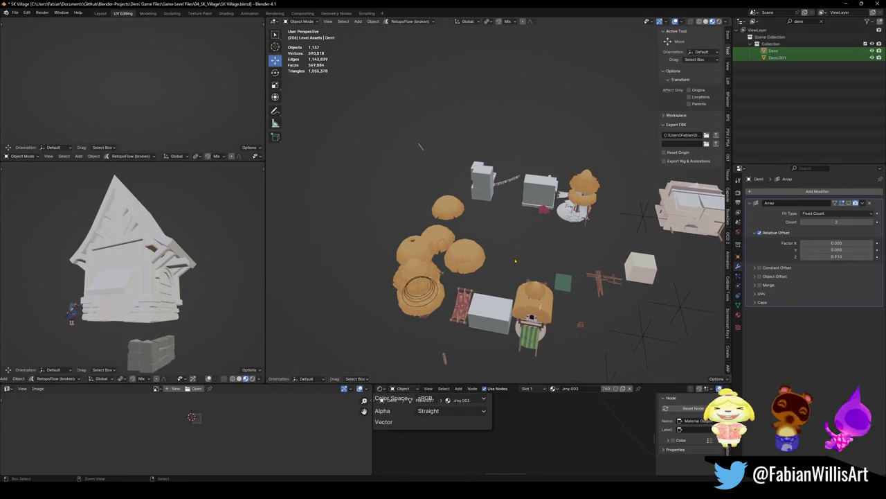
# Save SK Village.blend and close Blender.
pyautogui.hotkey('ctrl', 's')
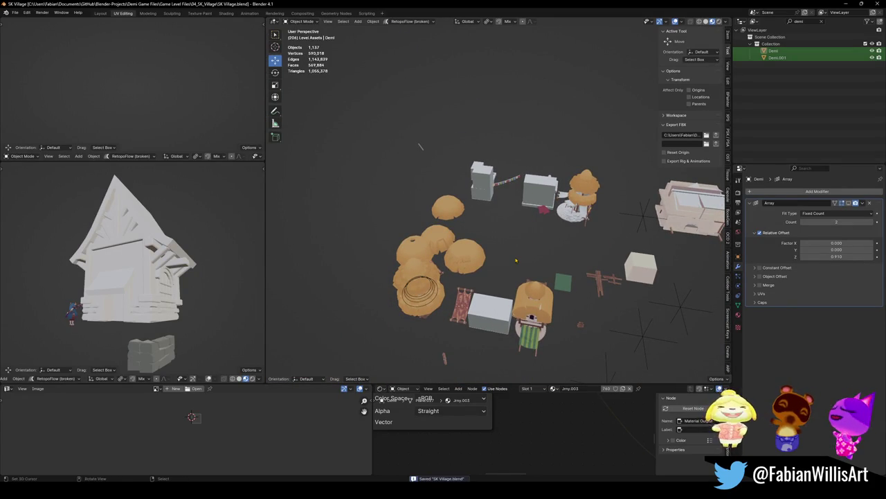
pyautogui.hotkey('ctrl', 'shift', 's')
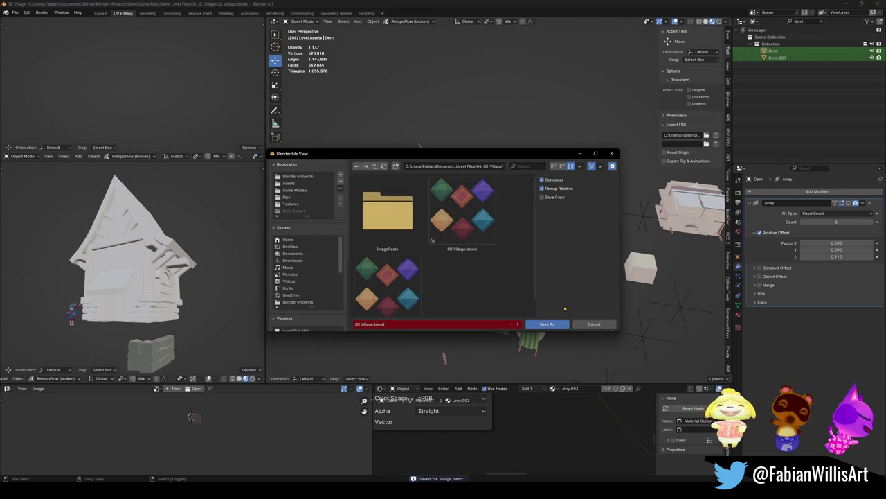
pyautogui.click(547, 324)
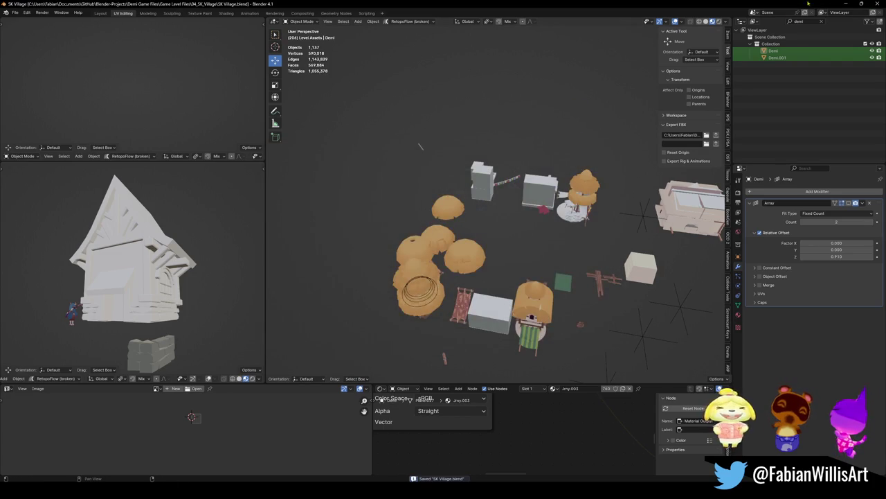
pyautogui.click(877, 3)
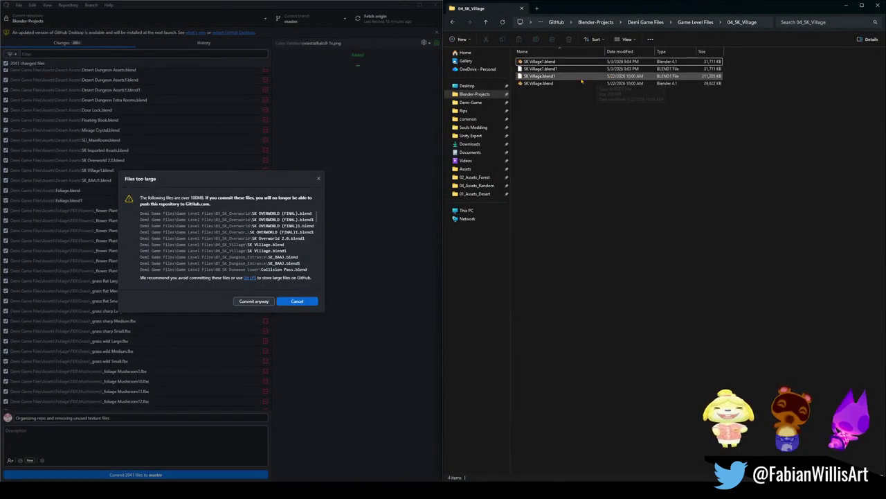
# Delete the SK Village.blend1 backup, open 05_SK_Village_Town_Hall, then move to 07_SK_Dungeon_Entrance.
pyautogui.click(593, 79)
pyautogui.press('Delete')
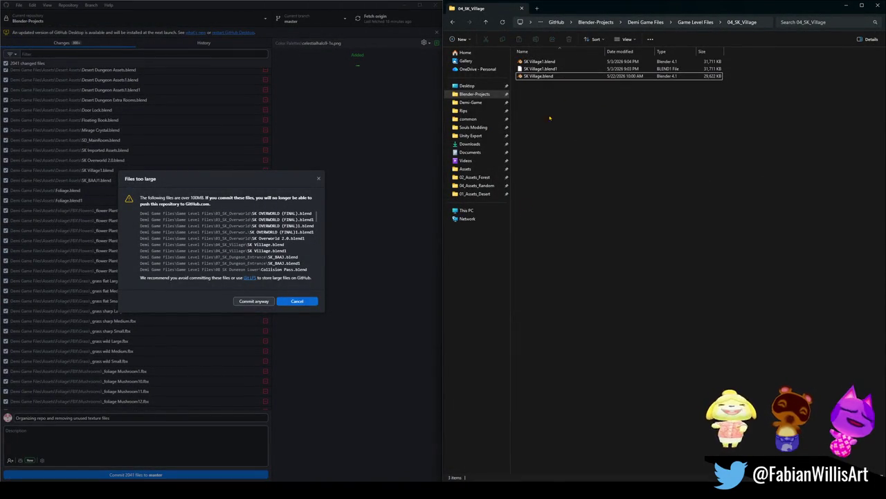
pyautogui.click(486, 21)
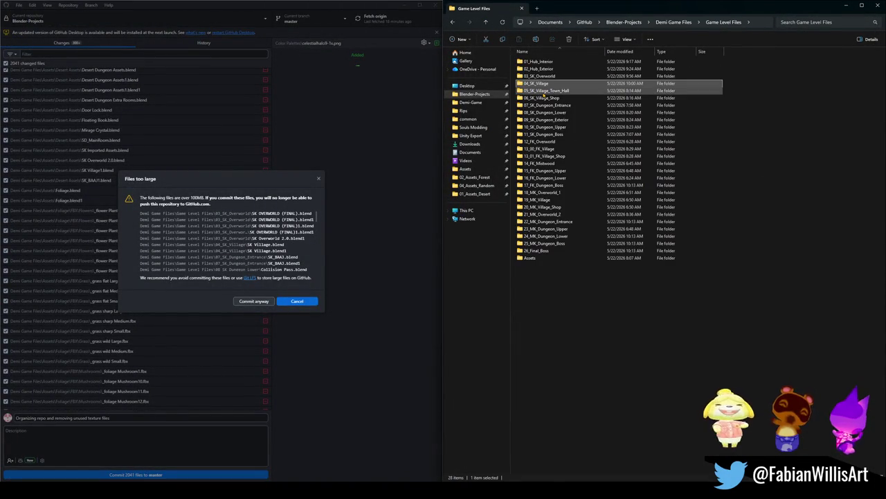
pyautogui.doubleClick(540, 90)
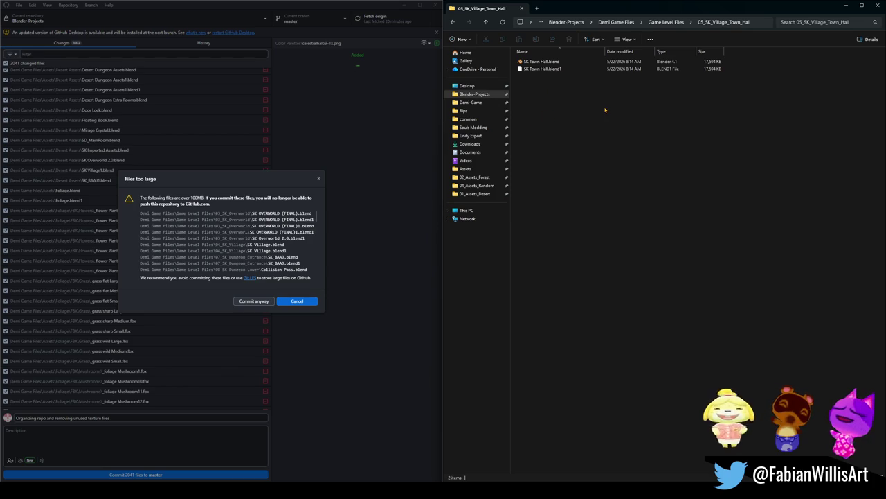
pyautogui.hotkey('alt', 'Left')
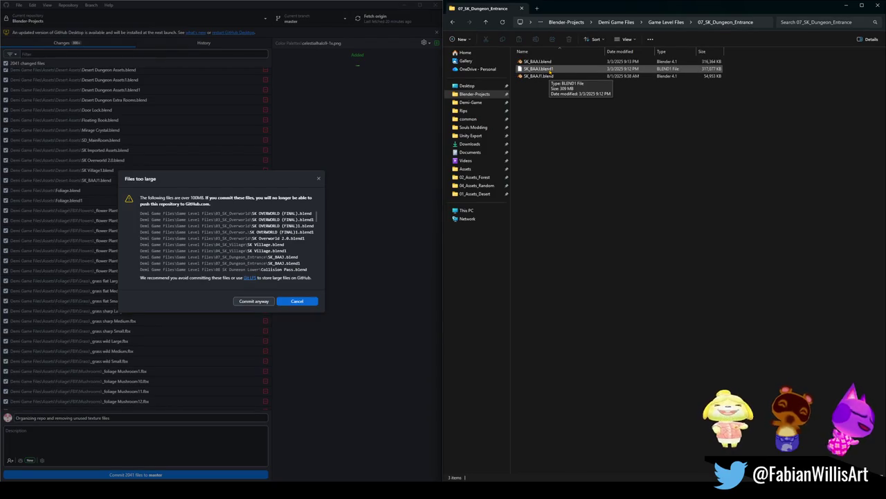
# Open SK_BAAJ.blend in Blender and view the whole level from above.
pyautogui.click(552, 63)
pyautogui.doubleClick(552, 62)
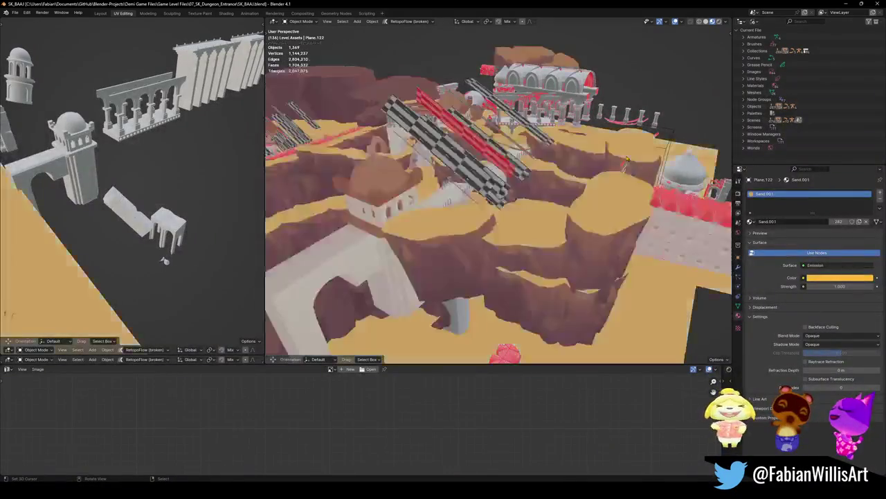
pyautogui.moveTo(568, 46); pyautogui.dragTo(579, 221, button='middle')
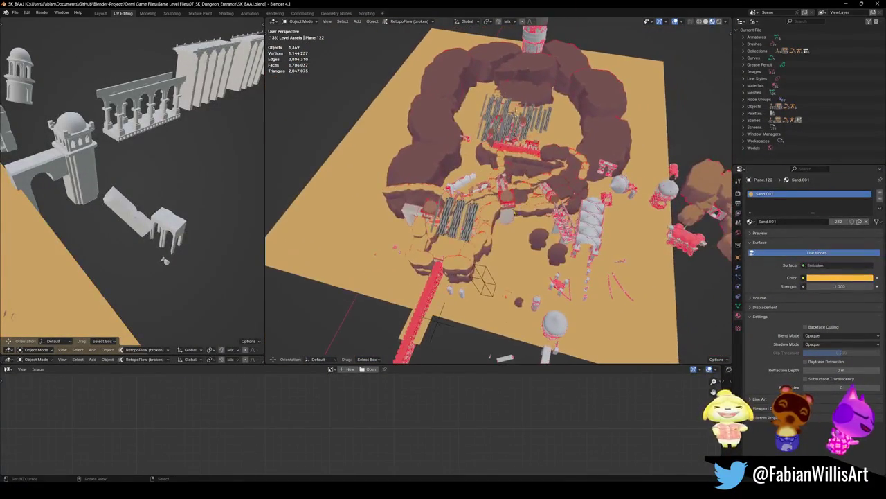
pyautogui.scroll(5, 570, 204)
pyautogui.scroll(-5, 570, 204)
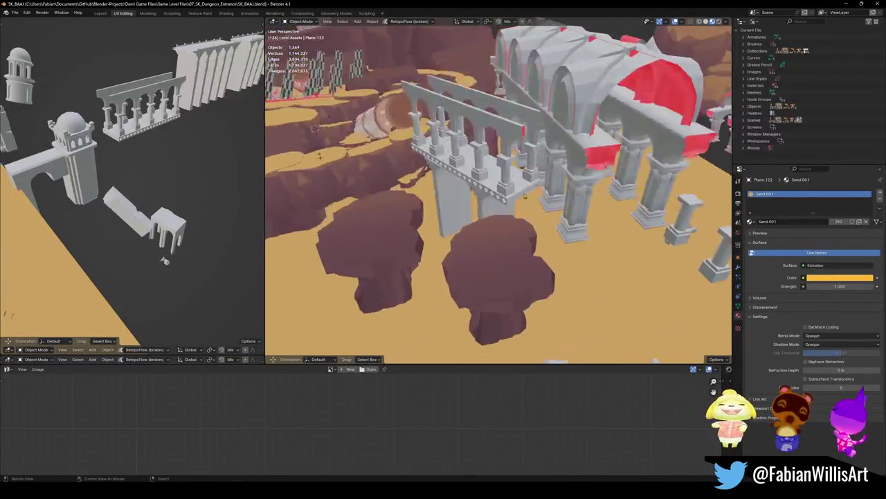
pyautogui.scroll(-5, 570, 203)
# Resave SK_BAAJ.blend over itself with compression enabled, then close Blender.
pyautogui.hotkey('ctrl', 'shift', 's')
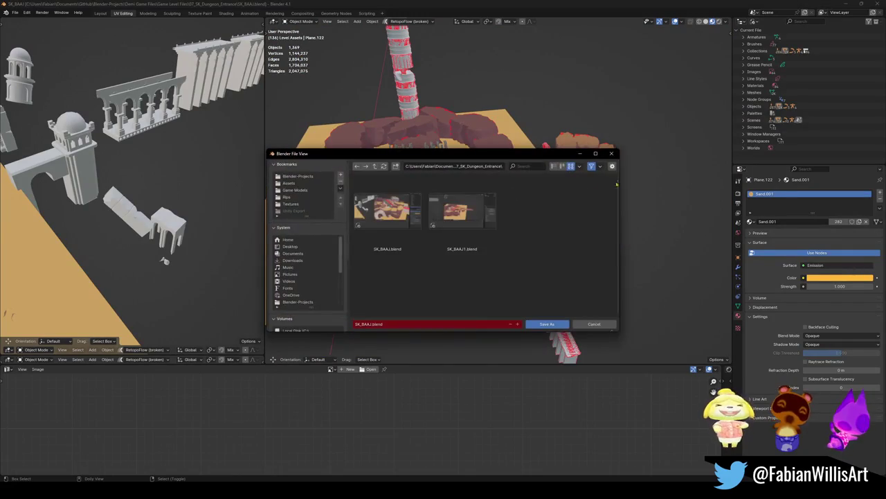
pyautogui.click(612, 166)
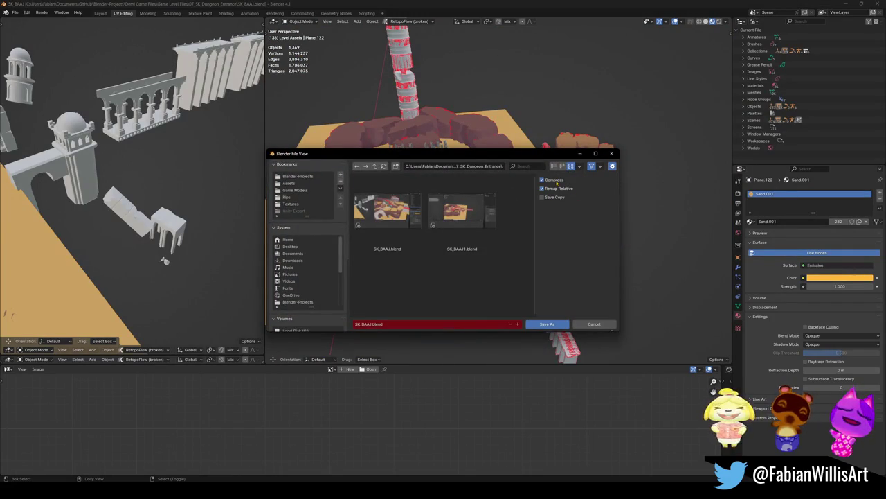
pyautogui.click(547, 324)
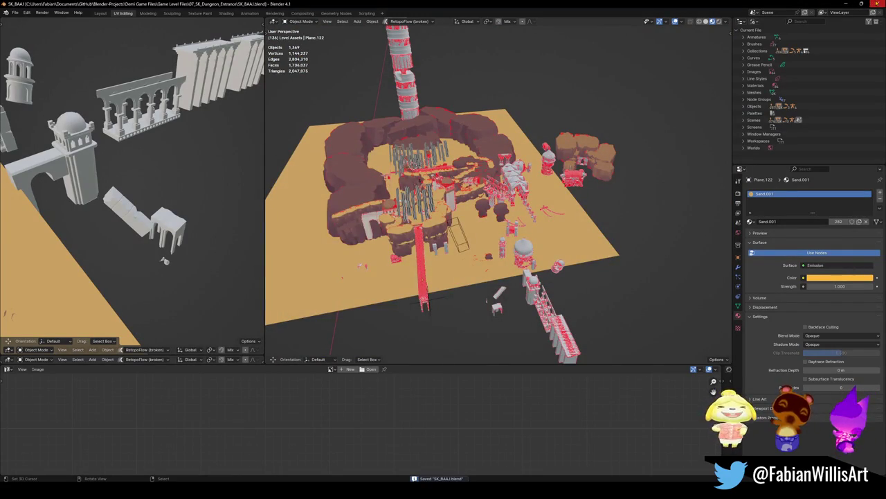
pyautogui.click(878, 3)
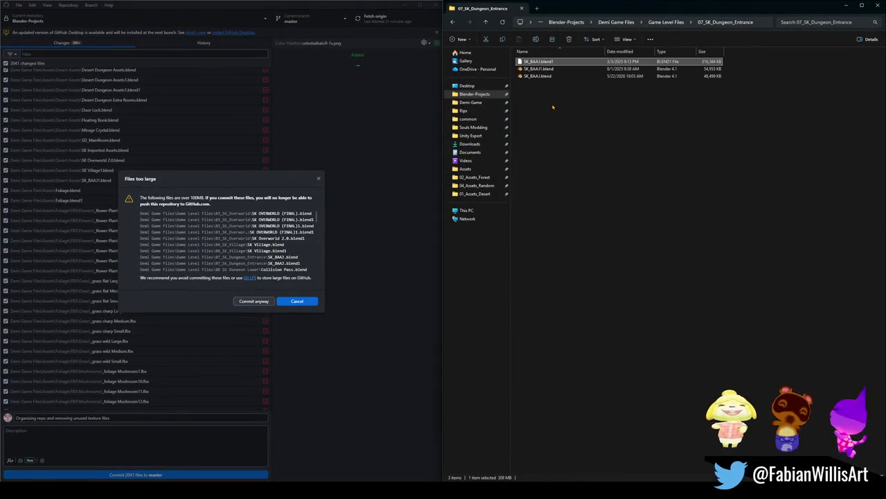
# Delete the SK_BAAJ.blend1 backup, then open 08_SK_Dungeon_Lower from Game Level Files.
pyautogui.press('Delete')
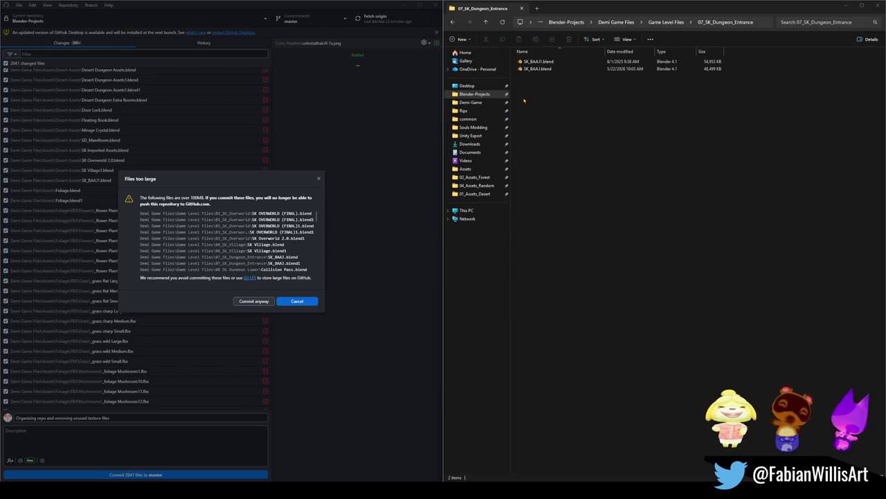
pyautogui.click(486, 21)
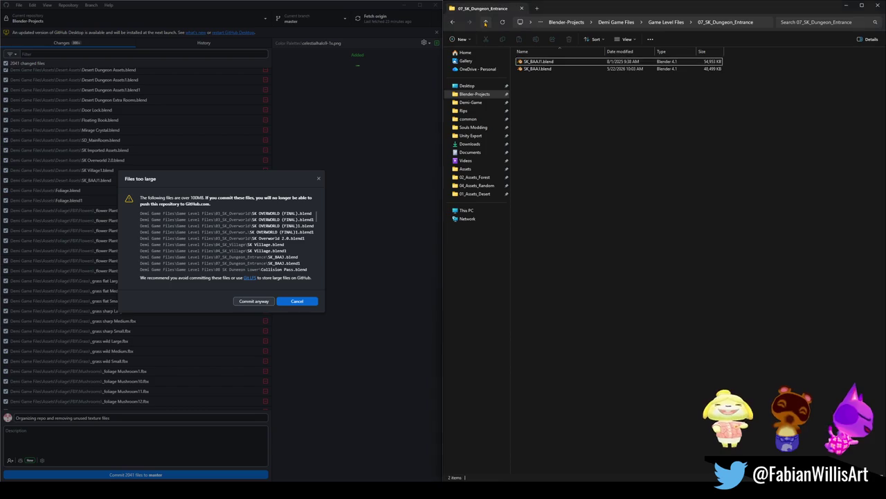
pyautogui.moveTo(547, 112)
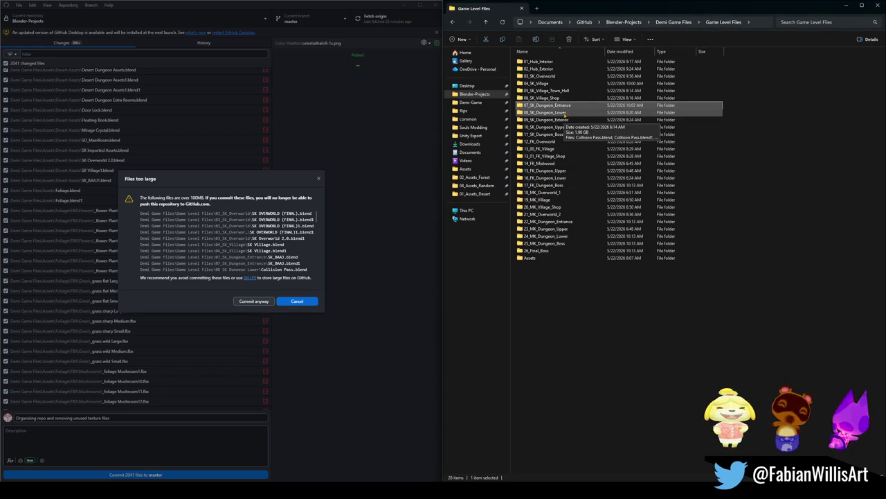
pyautogui.doubleClick(554, 112)
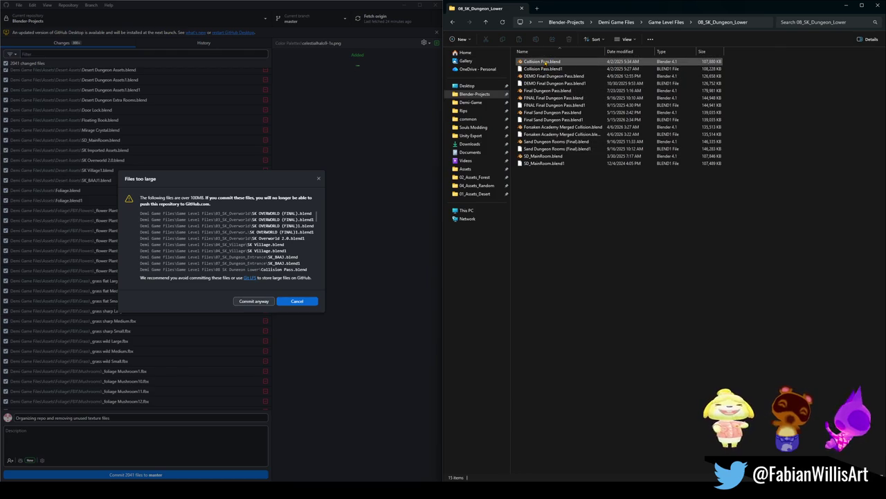
# Open Collision Pass.blend and start a Save As for a renamed copy, cancelling it both times.
pyautogui.doubleClick(544, 63)
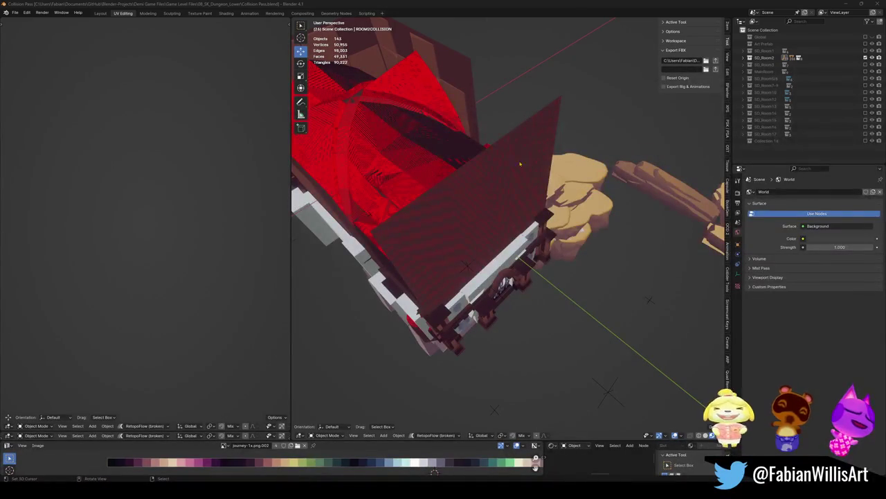
pyautogui.hotkey('ctrl', 'shift', 's')
pyautogui.click(612, 166)
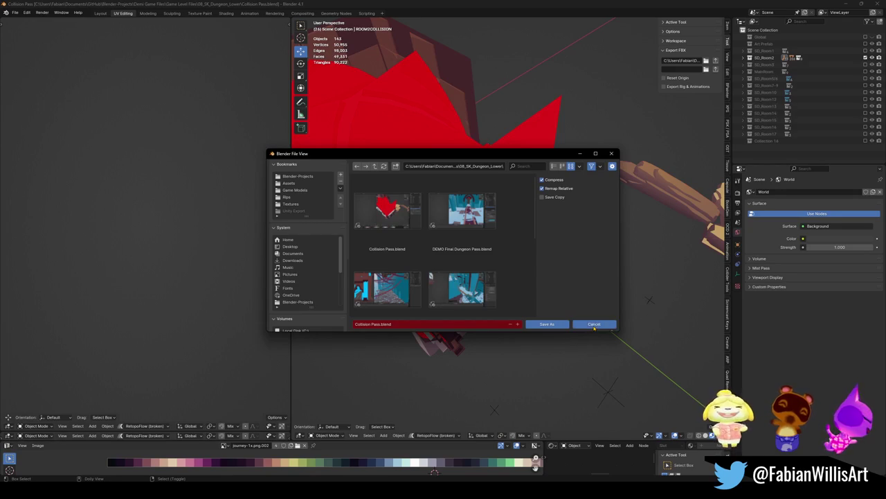
pyautogui.click(594, 325)
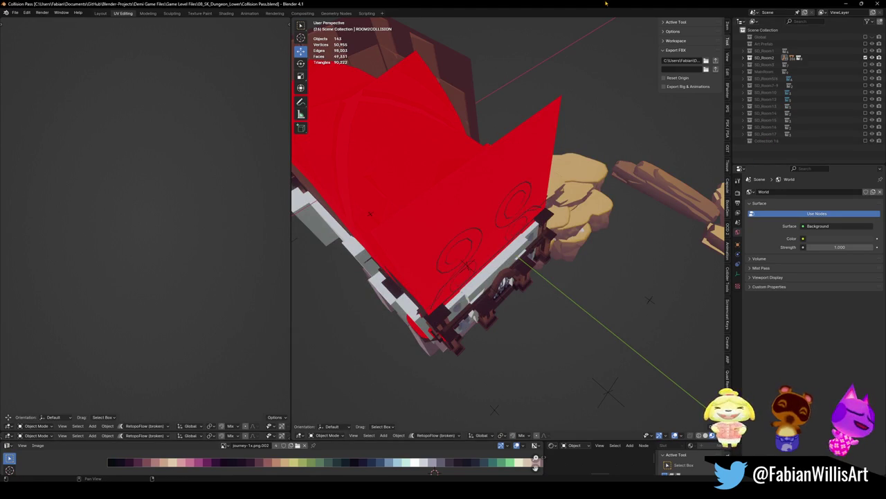
pyautogui.moveTo(832, 3)
pyautogui.mouseDown()
pyautogui.moveTo(625, 300)
pyautogui.moveTo(852, 21)
pyautogui.mouseUp()
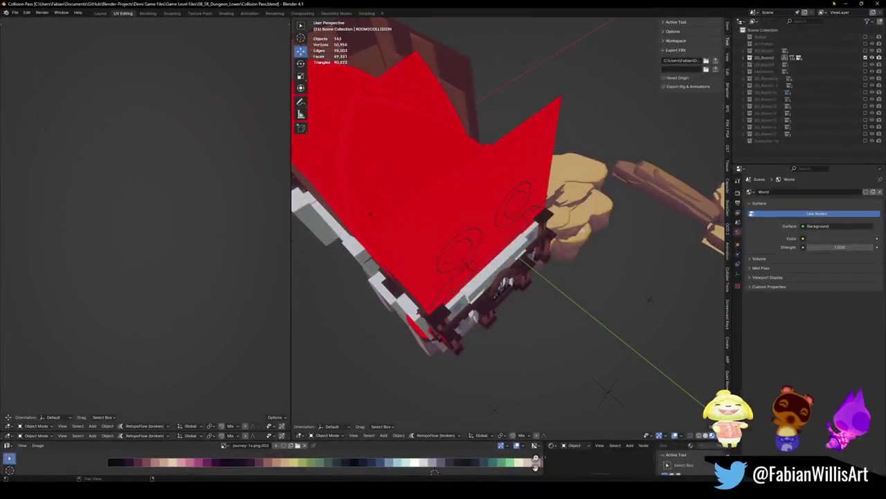
pyautogui.hotkey('ctrl', 'shift', 's')
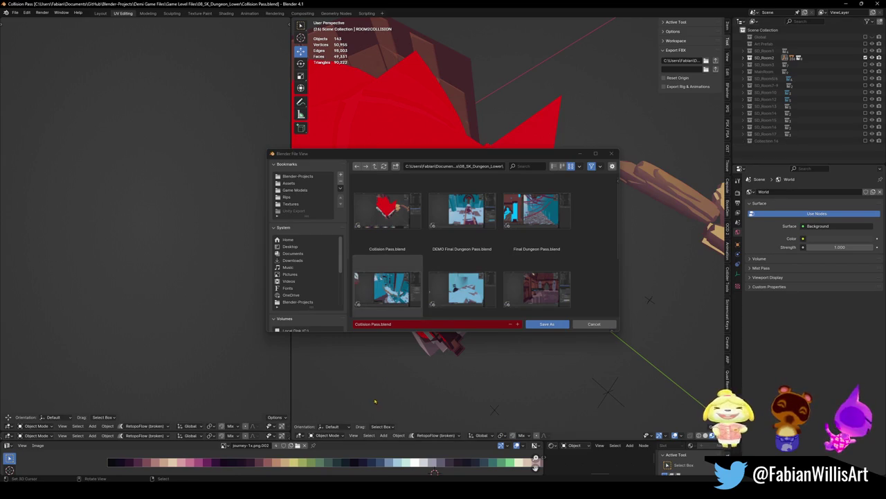
pyautogui.click(380, 323)
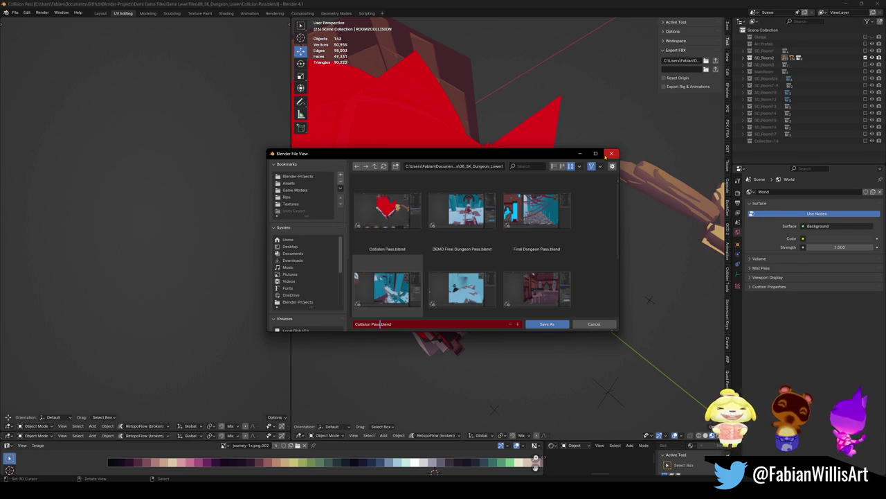
pyautogui.click(611, 154)
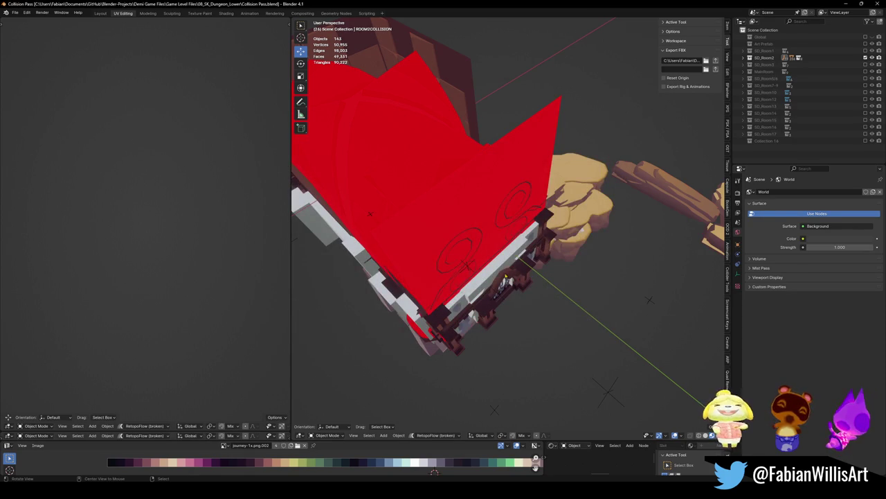
# Walk-navigate through the Collision Pass level past the red curtain and grey blocks, then close Blender.
pyautogui.scroll(6, 561, 207)
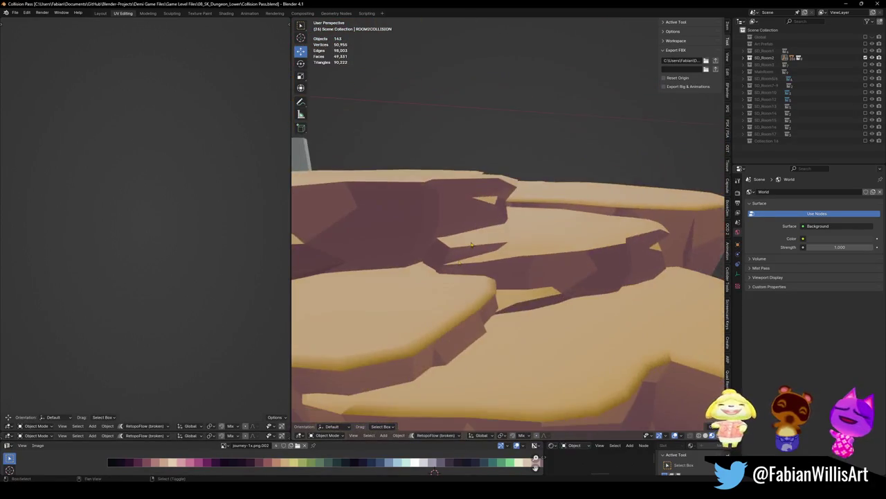
pyautogui.moveTo(561, 208); pyautogui.dragTo(594, 244, button='middle')
pyautogui.hotkey('shift', '`')
pyautogui.press('w')
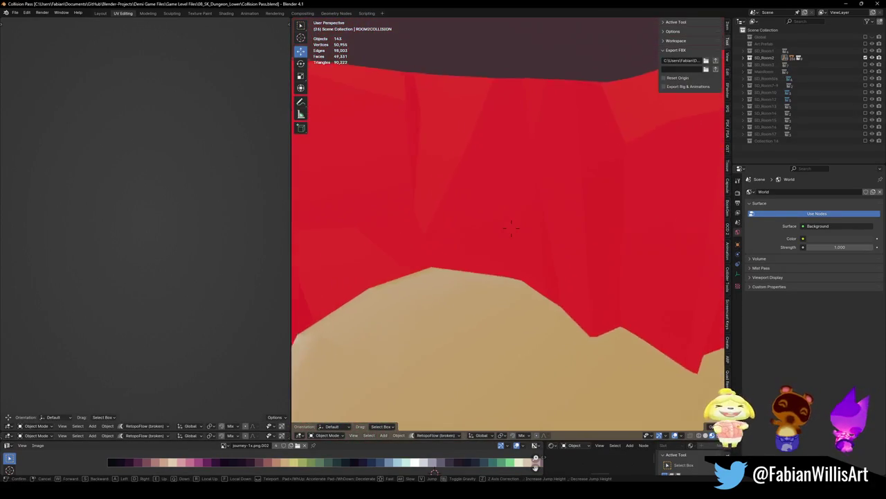
pyautogui.press('w')
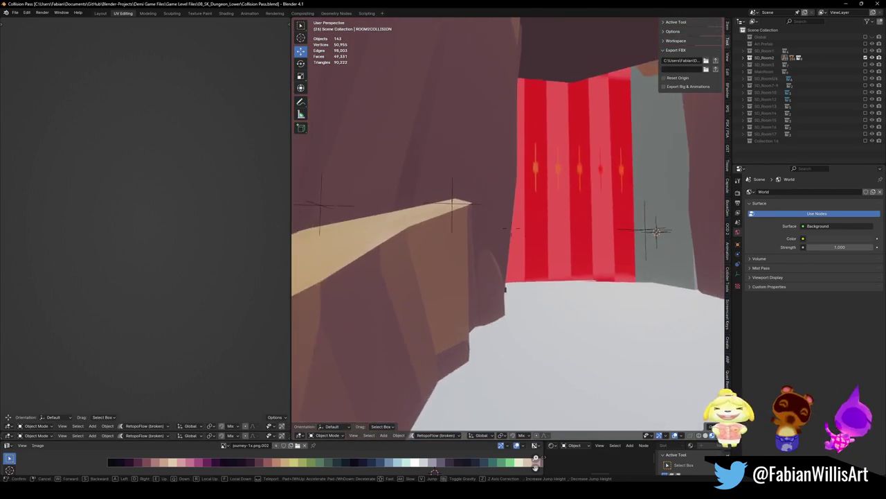
pyautogui.press('w')
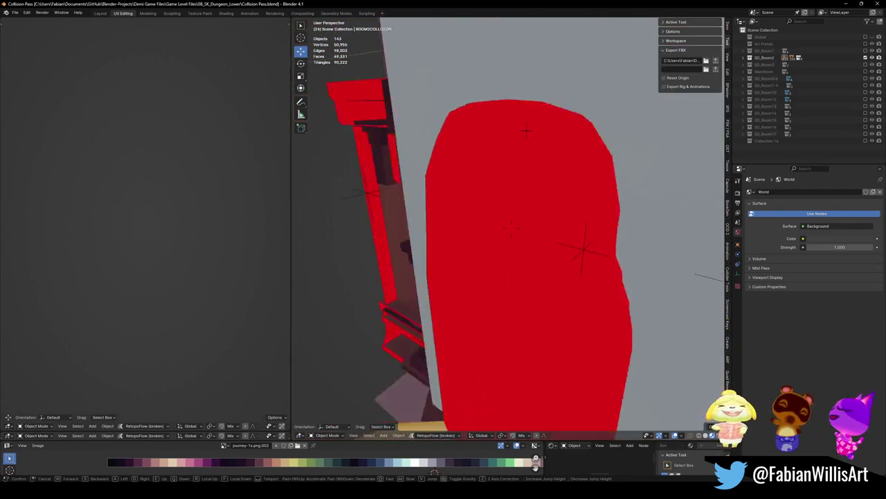
pyautogui.press('w')
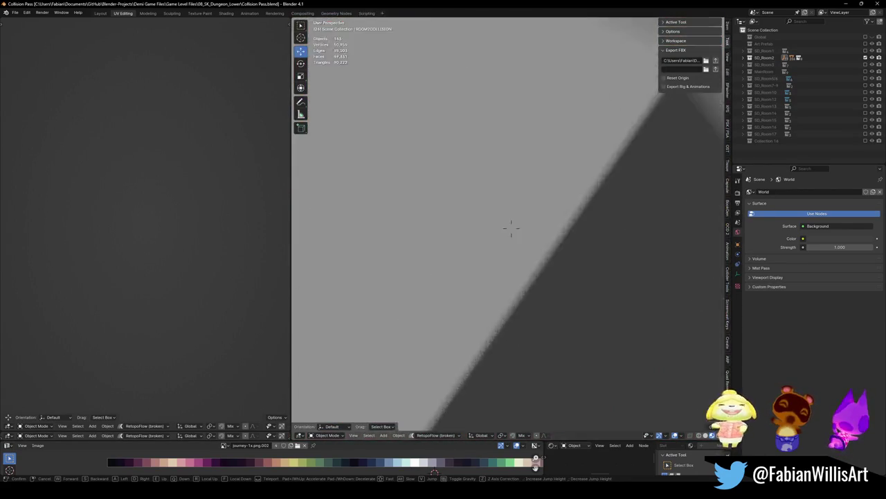
pyautogui.press('s')
pyautogui.click(511, 227)
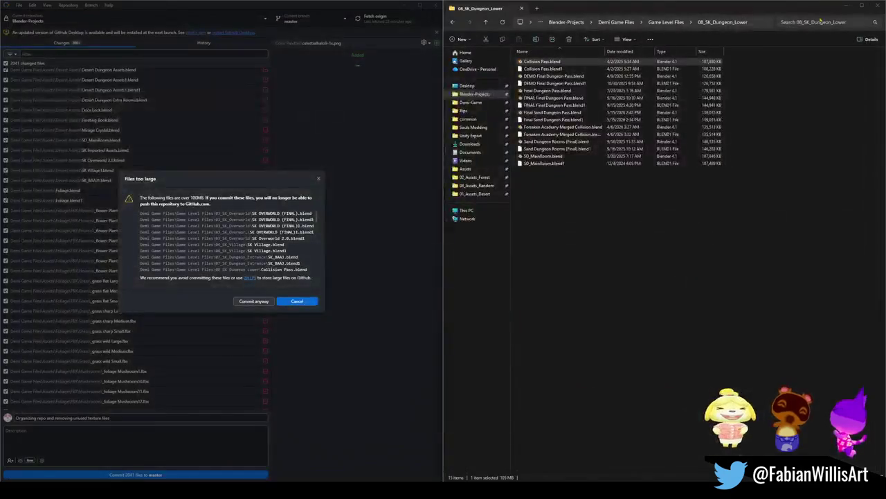
# Create a new folder named old in the level folder.
pyautogui.click(552, 209)
pyautogui.rightClick(554, 199)
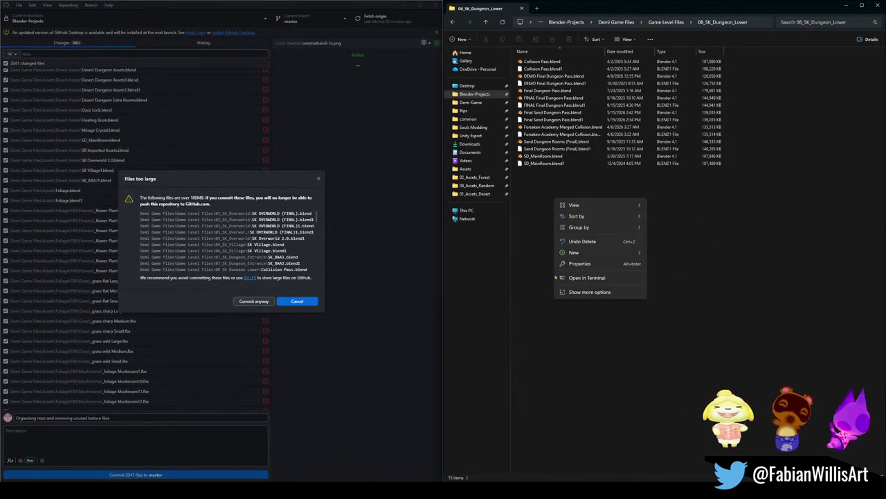
pyautogui.click(665, 253)
pyautogui.write('old')
pyautogui.press('Return')
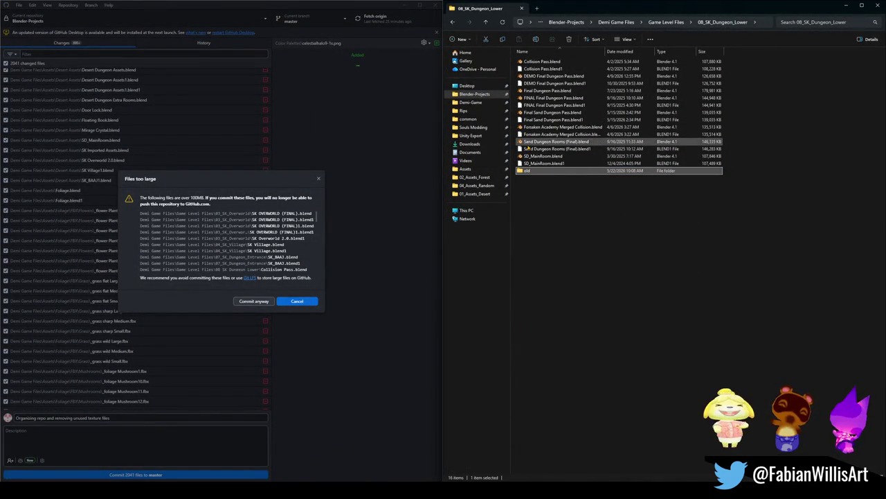
# Move Collision Pass.blend and Collision Pass.blend1 into the old folder.
pyautogui.click(548, 62)
pyautogui.keyDown('ctrl'); pyautogui.click(547, 69); pyautogui.keyUp('ctrl')
pyautogui.moveTo(547, 70); pyautogui.dragTo(534, 171)
pyautogui.doubleClick(548, 61)
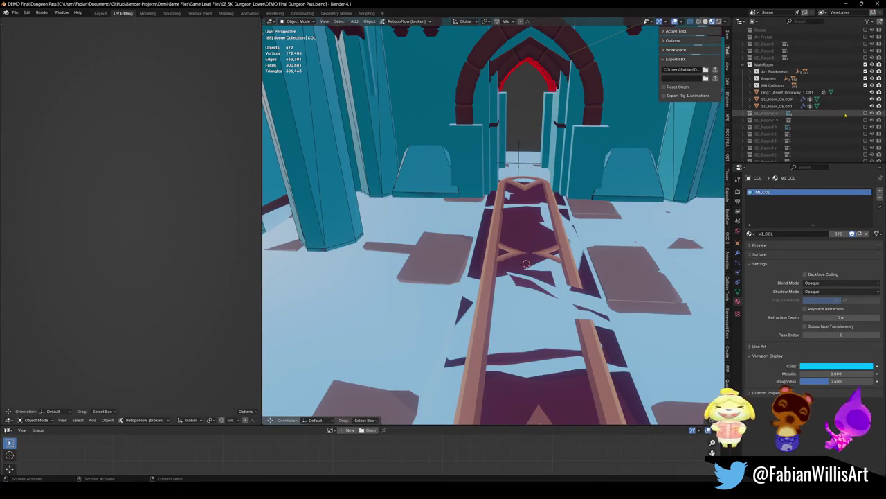
pyautogui.click(865, 50)
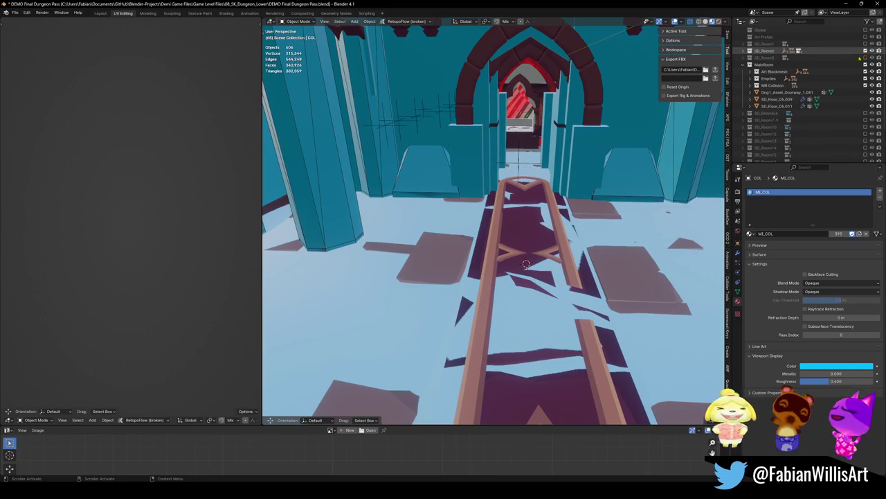
pyautogui.hotkey('shift', '`')
pyautogui.press('w')
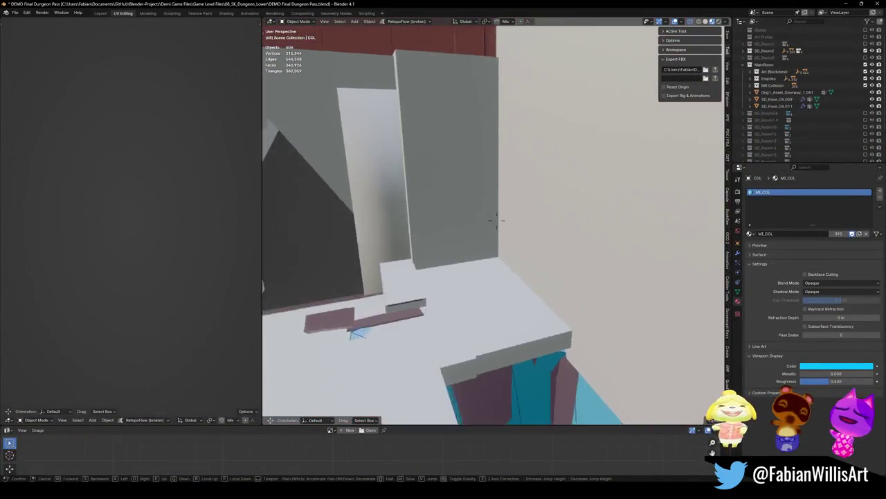
pyautogui.click(497, 220)
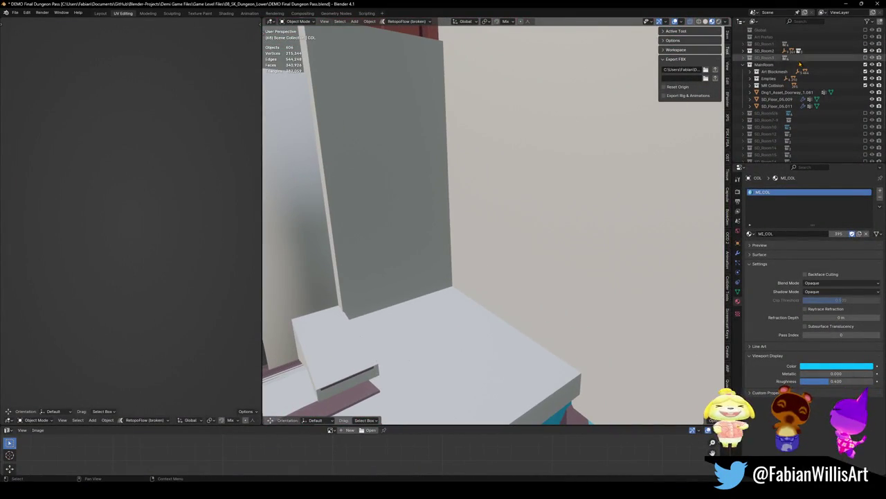
pyautogui.click(878, 3)
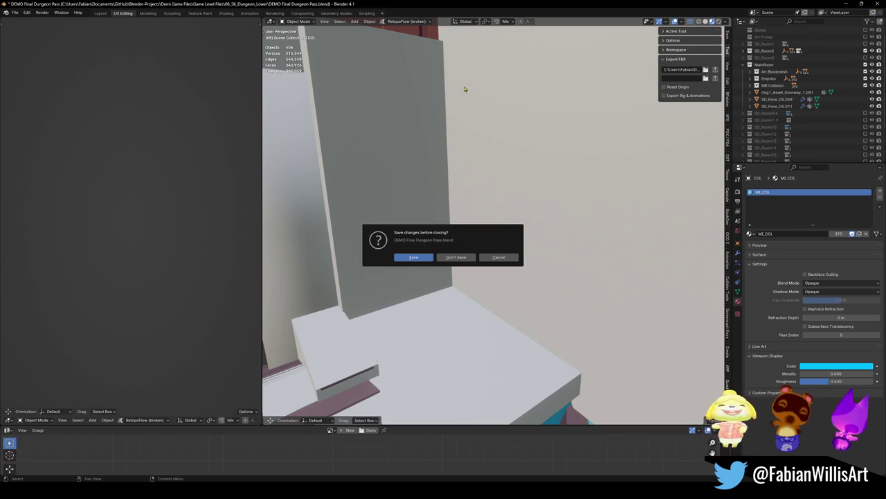
pyautogui.click(455, 255)
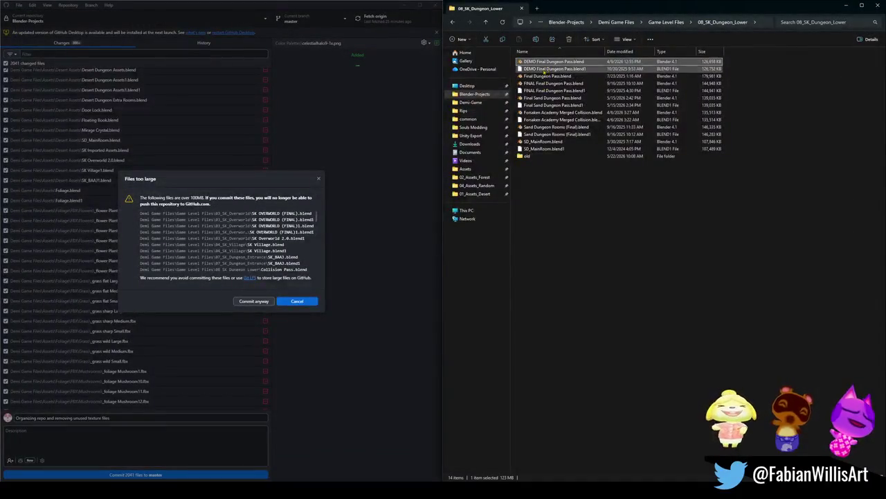
# Move both DEMO Final Dungeon Pass files into old, then open Final Dungeon Pass.blend in Blender.
pyautogui.keyDown('shift'); pyautogui.click(547, 69); pyautogui.keyUp('shift')
pyautogui.moveTo(554, 68)
pyautogui.mouseDown()
pyautogui.moveTo(591, 194)
pyautogui.moveTo(547, 155)
pyautogui.mouseUp()
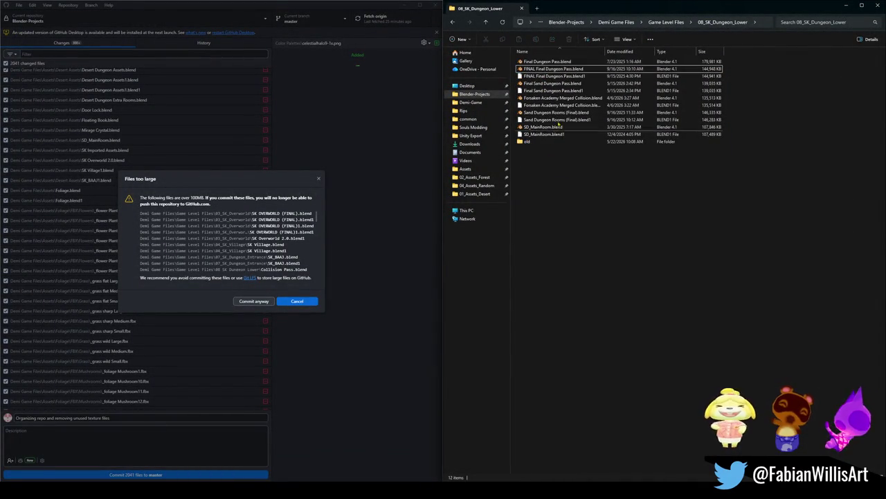
pyautogui.click(551, 63)
pyautogui.doubleClick(552, 62)
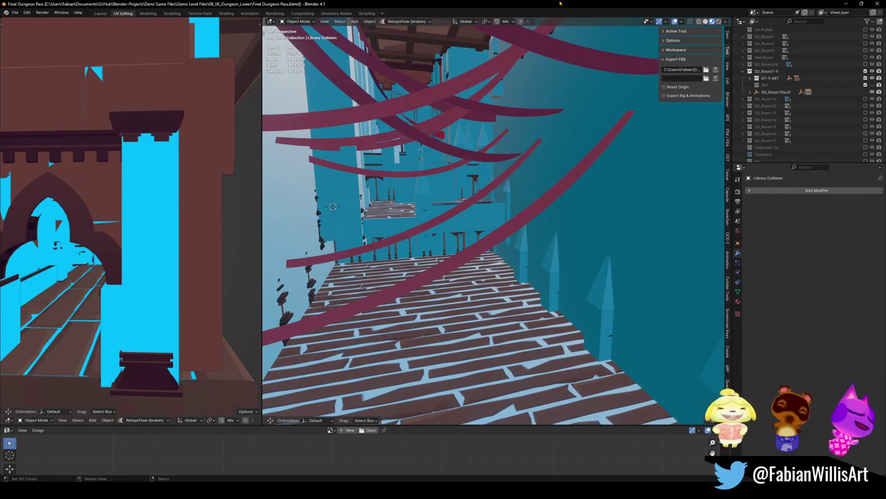
# Fly through the dungeon level with walk navigation, rising to look down into the rooms.
pyautogui.hotkey('shift', '`')
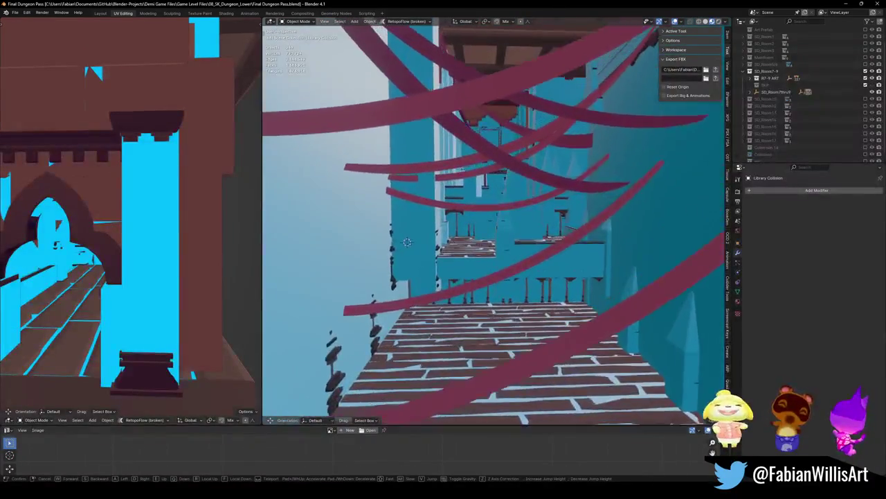
pyautogui.press('w')
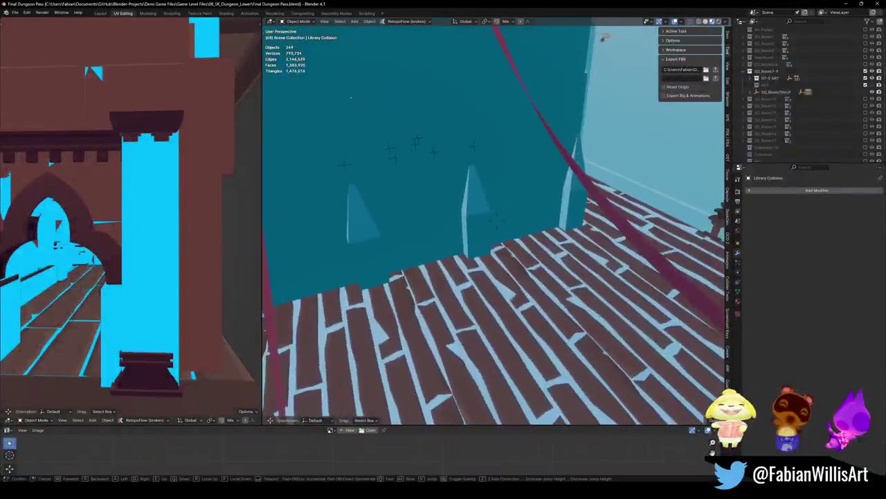
pyautogui.press('w')
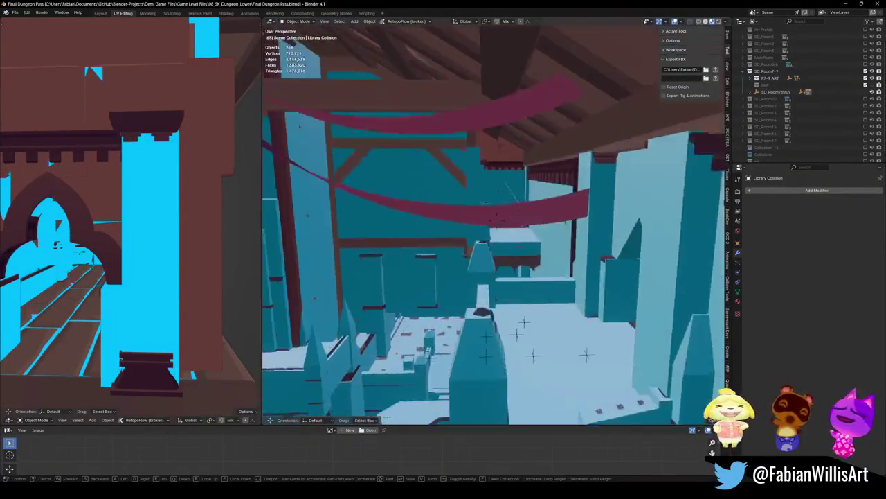
pyautogui.press('w')
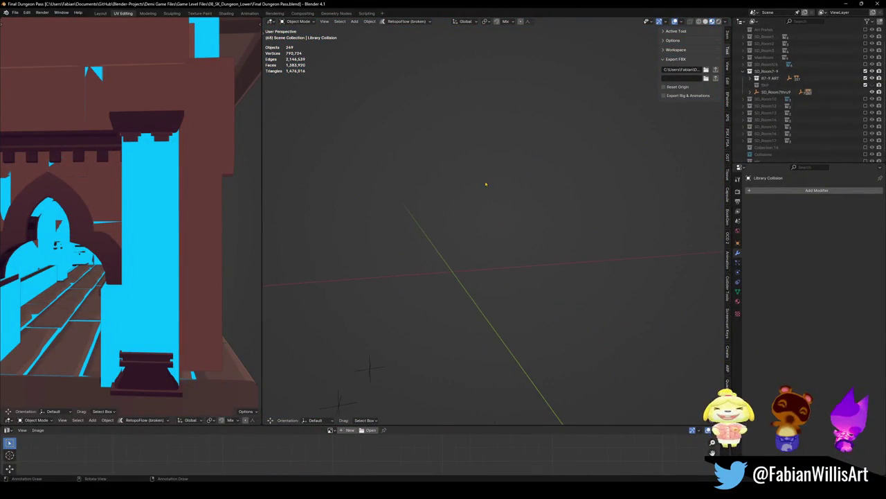
pyautogui.press('Return')
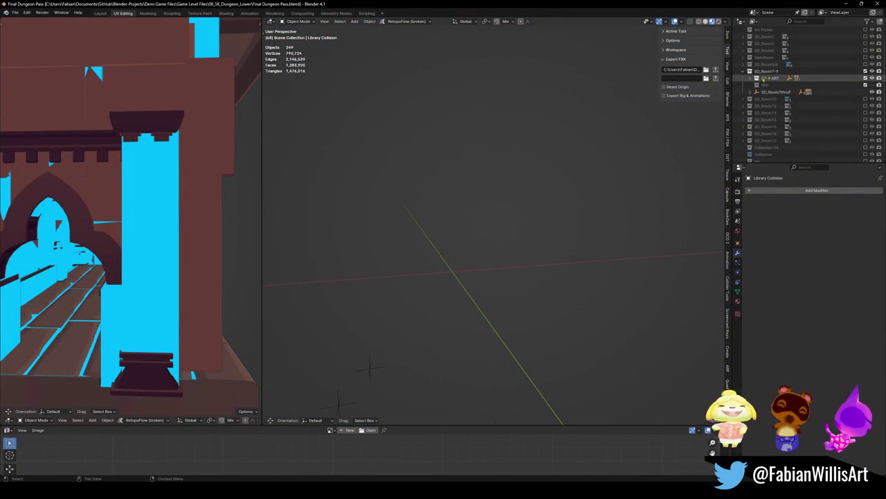
# Collapse SD_Room7-9, enable SD_Room2's visibility, and fly through the newly shown room.
pyautogui.click(744, 72)
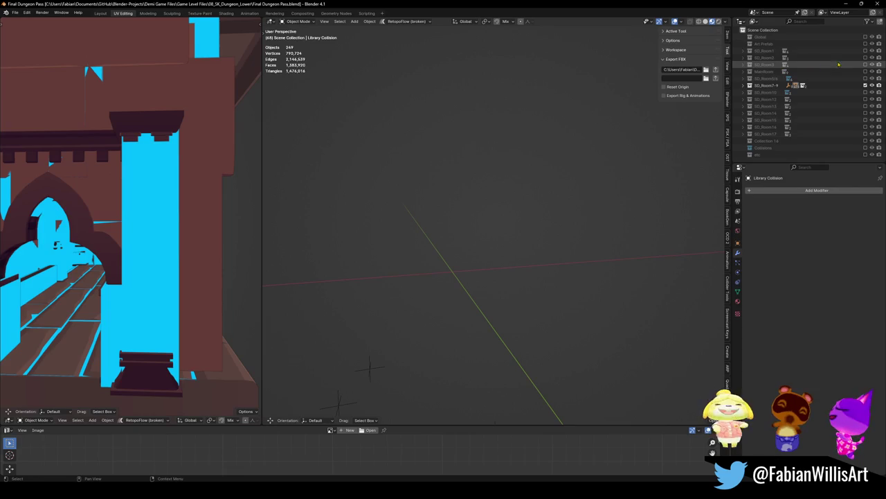
pyautogui.click(866, 57)
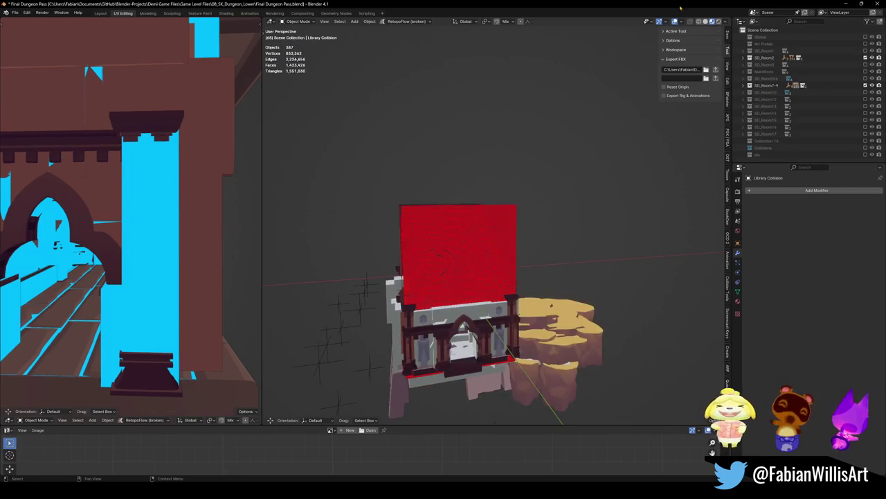
pyautogui.hotkey('shift', '`')
pyautogui.press('w')
pyautogui.press('w')
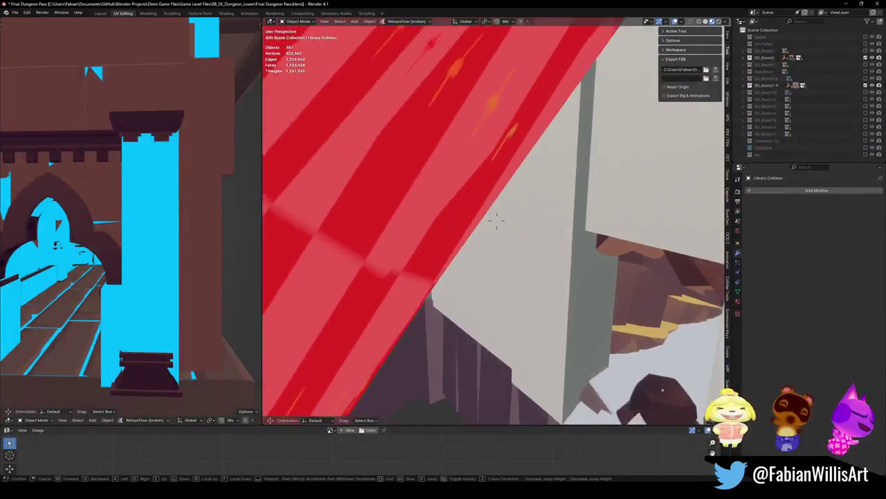
pyautogui.press('w')
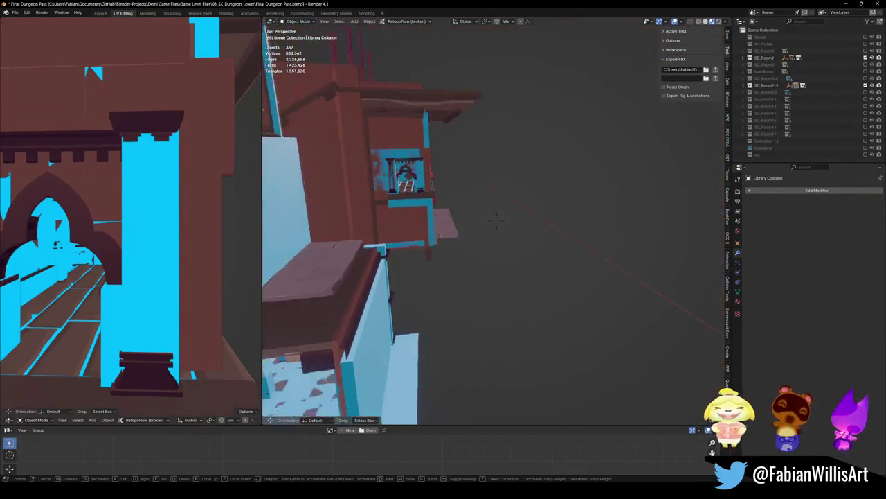
pyautogui.click(496, 220)
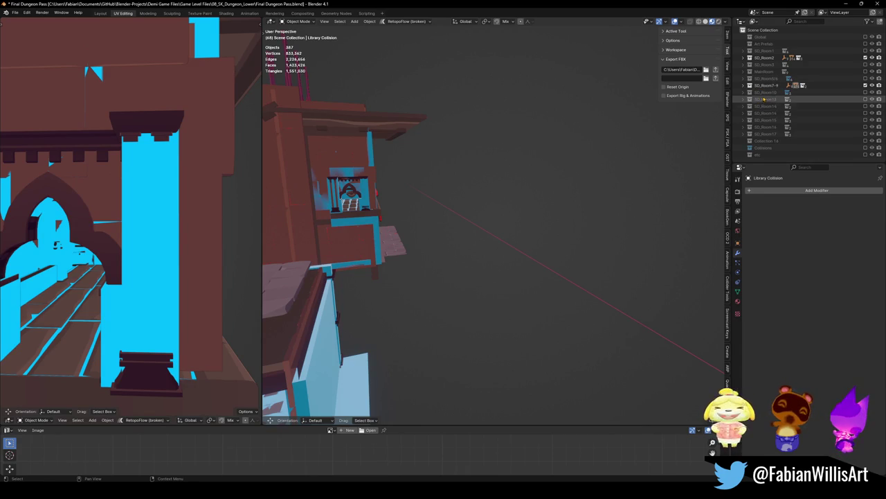
pyautogui.hotkey('ctrl', 'shift', 's')
pyautogui.click(612, 166)
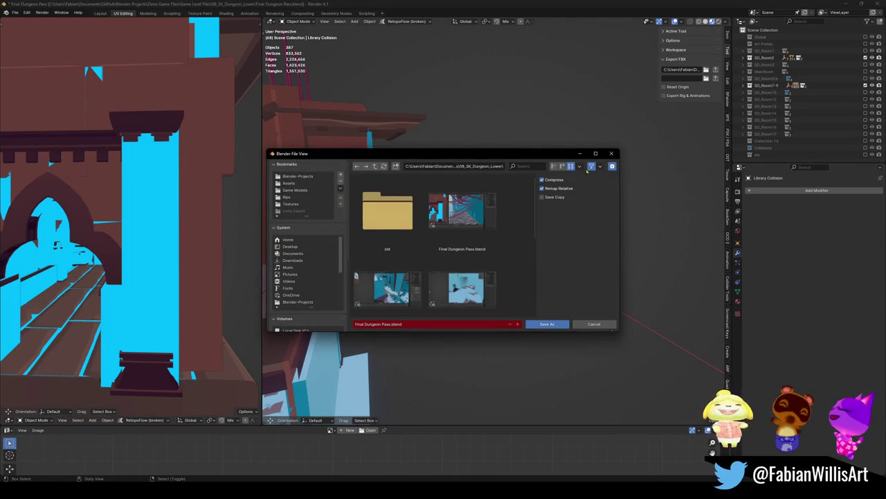
pyautogui.click(611, 153)
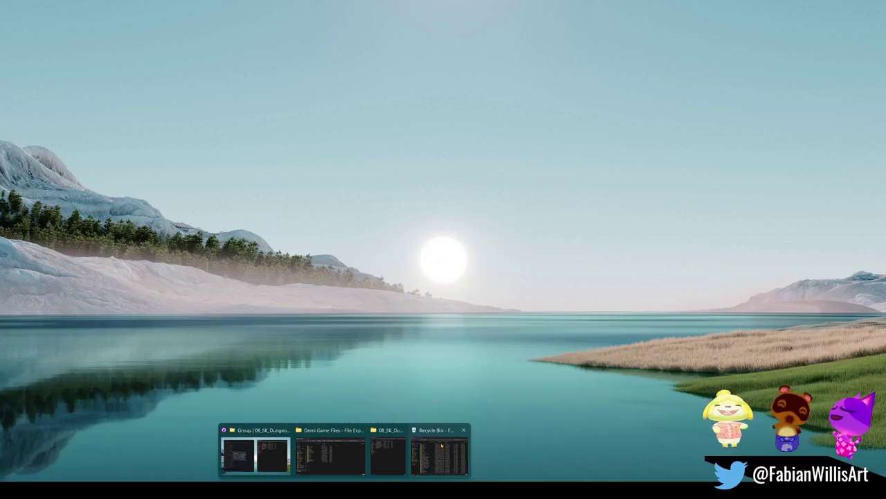
pyautogui.moveTo(330, 450)
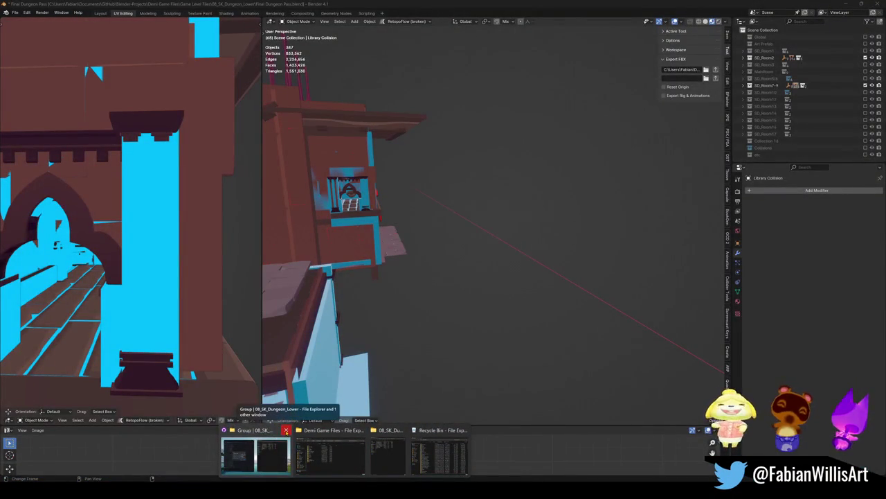
# Close the 08_SK_Dungeon_Lower window and launch GitHub Desktop by searching 'git'.
pyautogui.click(285, 430)
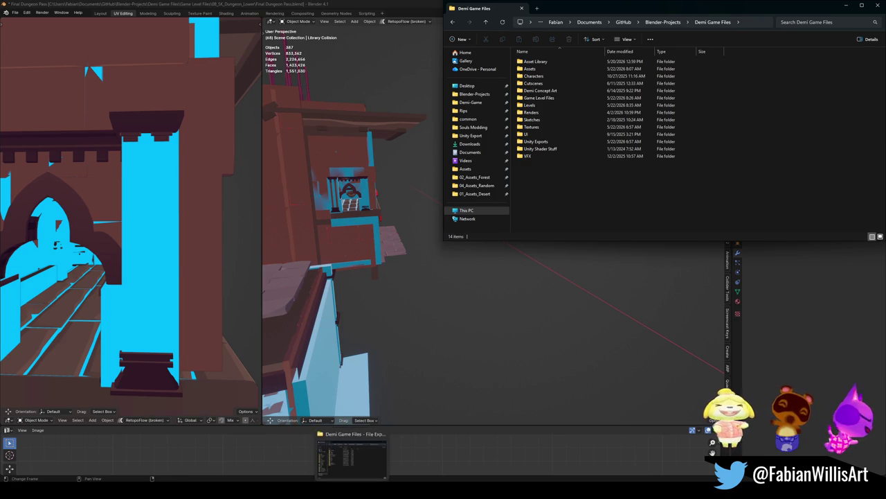
pyautogui.click(350, 459)
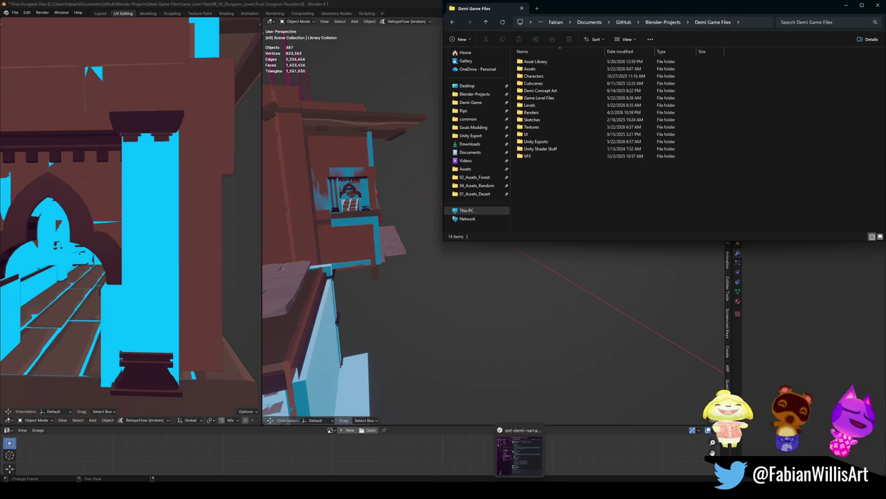
pyautogui.press('super')
pyautogui.write('gitHub Desktop')
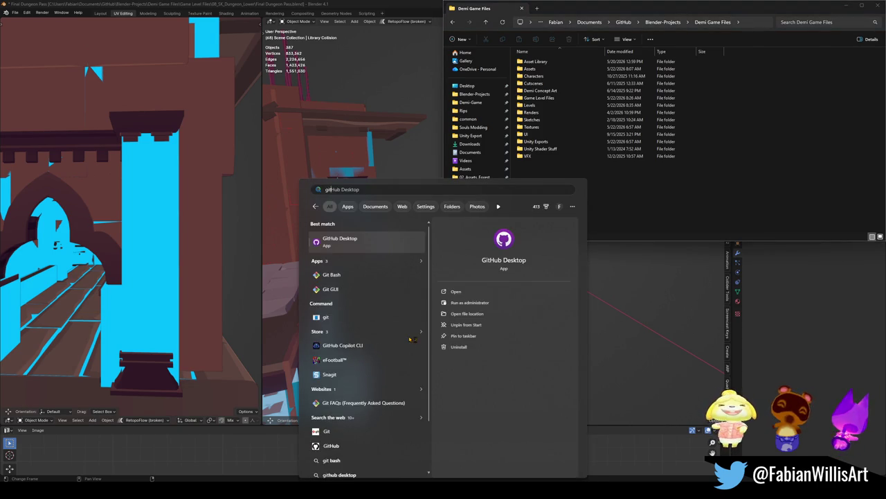
pyautogui.press('Return')
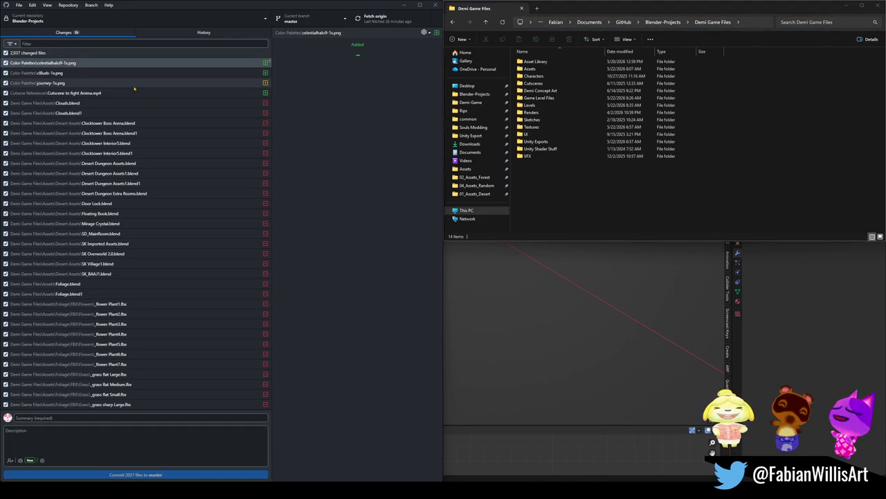
# Browse Blender-Projects > Demi Game Files and the Levels > Marsh Kingdom subfolders.
pyautogui.click(475, 94)
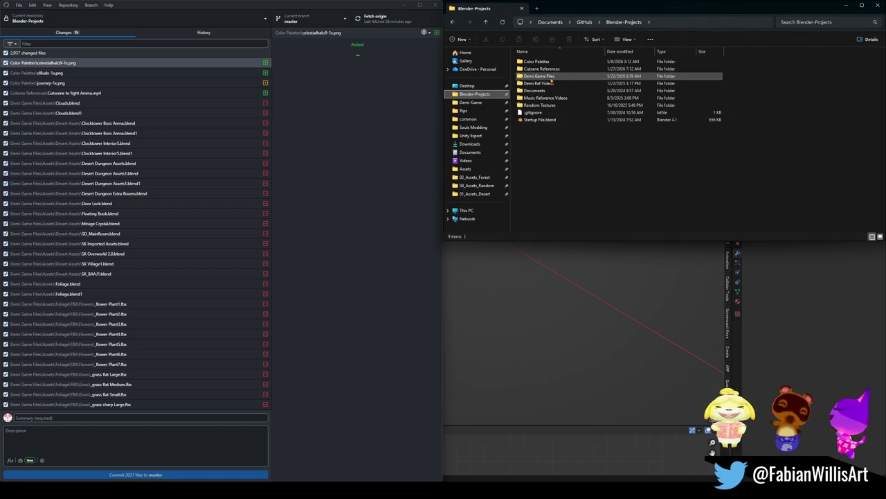
pyautogui.doubleClick(551, 77)
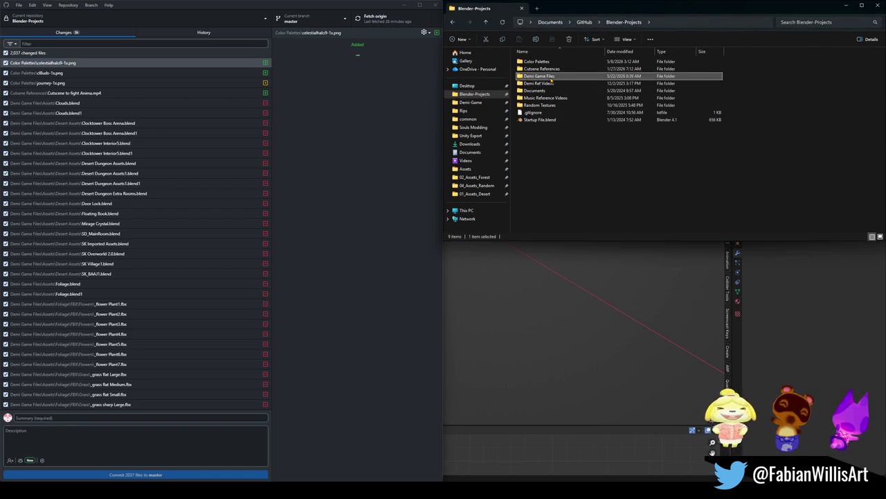
pyautogui.doubleClick(543, 99)
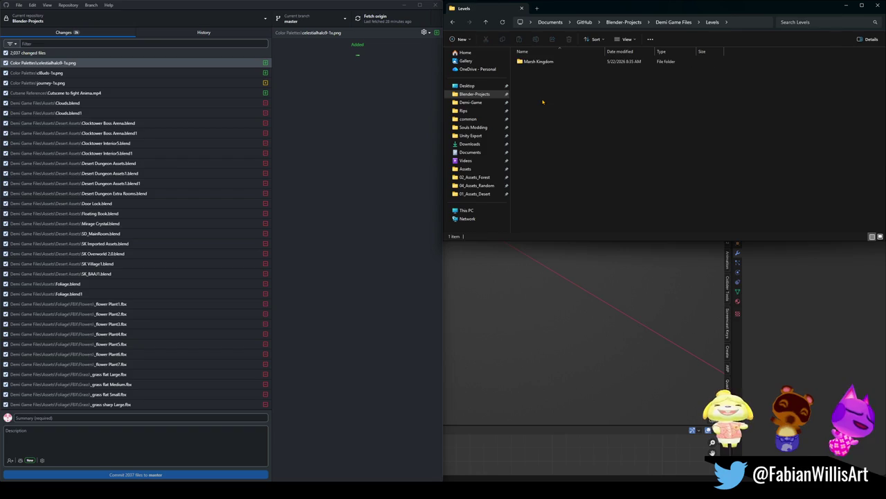
pyautogui.click(486, 25)
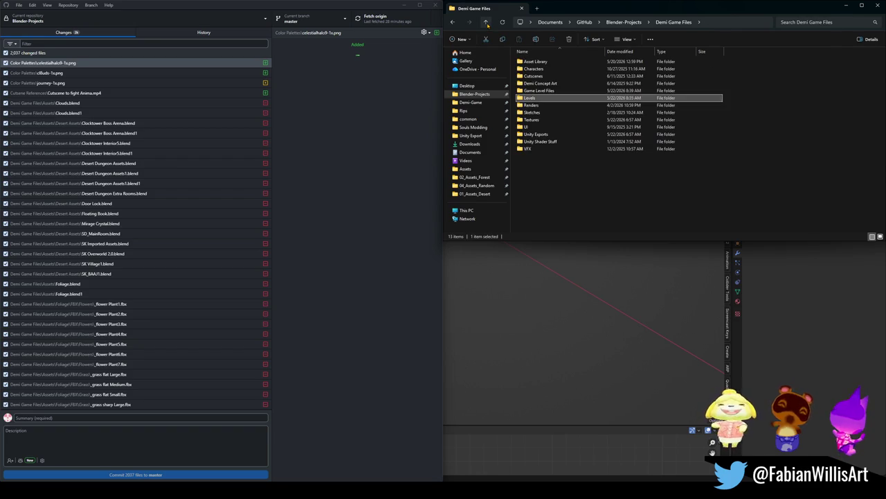
pyautogui.doubleClick(540, 99)
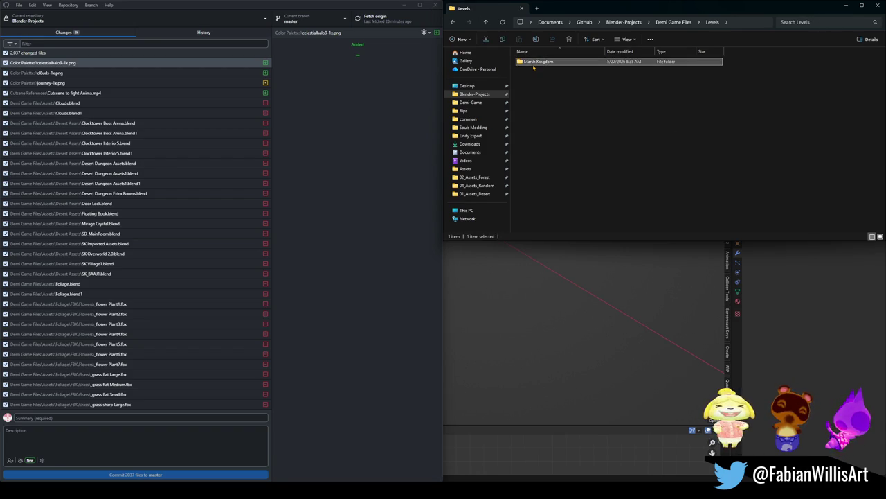
pyautogui.doubleClick(529, 65)
pyautogui.click(546, 63)
pyautogui.doubleClick(547, 63)
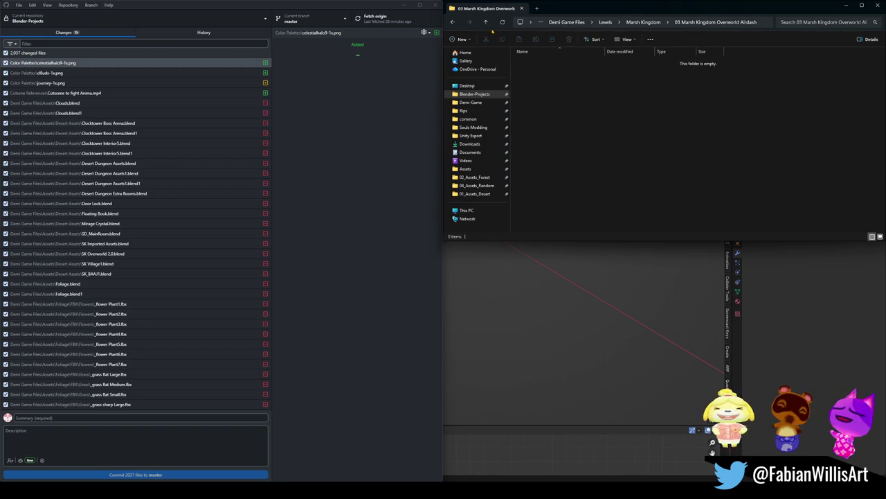
pyautogui.hotkey('alt', 'Up')
pyautogui.hotkey('alt', 'Up')
pyautogui.hotkey('alt', 'Up')
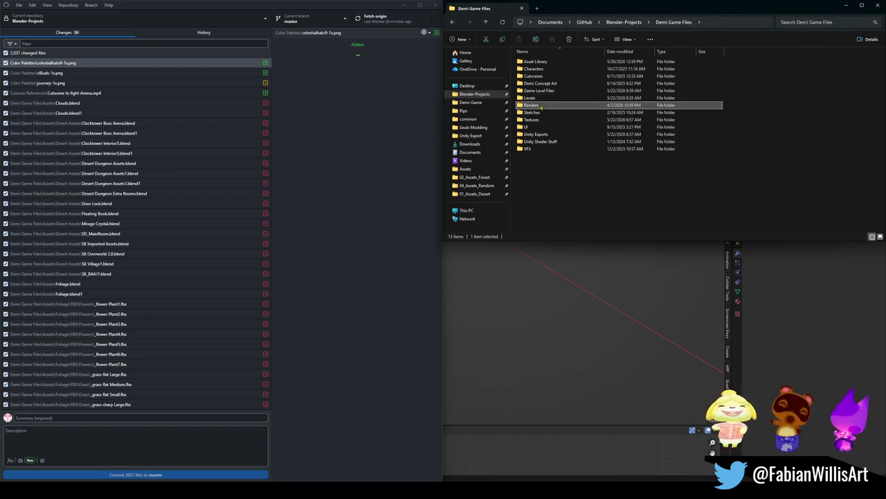
# Move the Levels folder into Game Level Files, open 08_SK_Dungeon_Lower, and return to Blender.
pyautogui.moveTo(554, 100); pyautogui.dragTo(545, 91)
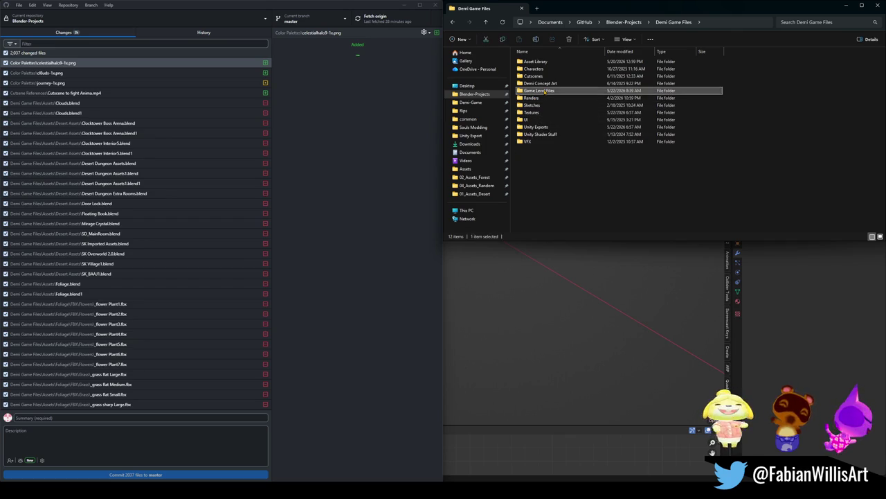
pyautogui.doubleClick(545, 91)
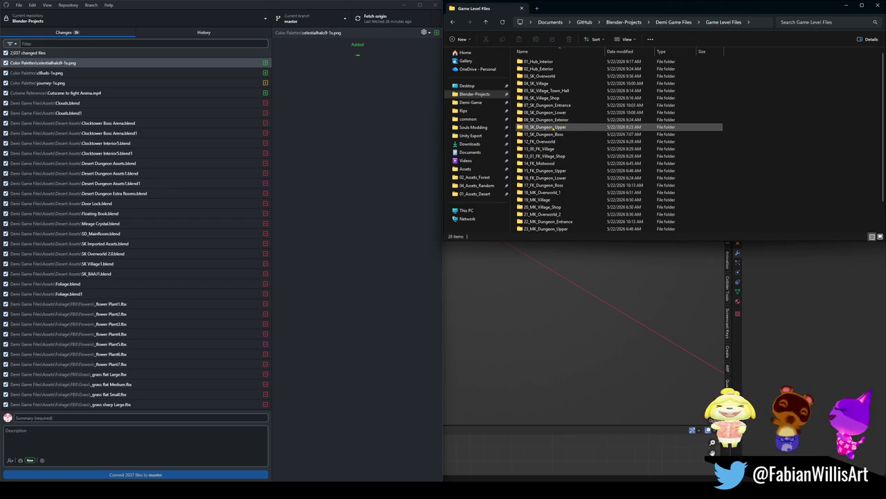
pyautogui.doubleClick(572, 114)
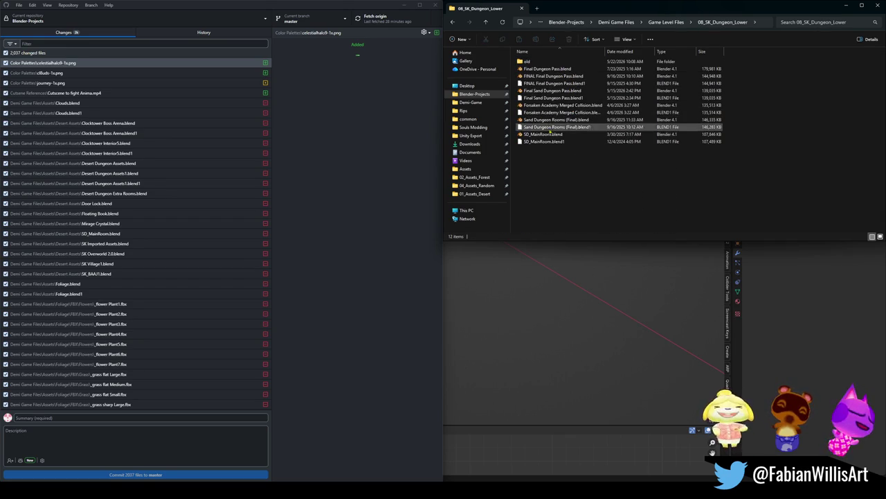
pyautogui.click(752, 296)
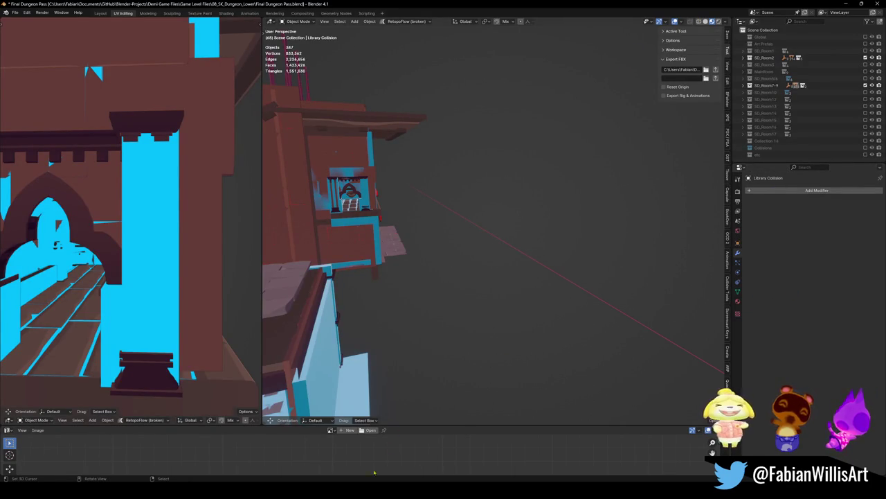
# Open FINAL Final Dungeon Pass.blend from the 08_SK_Dungeon_Lower folder.
pyautogui.hotkey('alt', 'Tab')
pyautogui.click(566, 77)
pyautogui.doubleClick(566, 81)
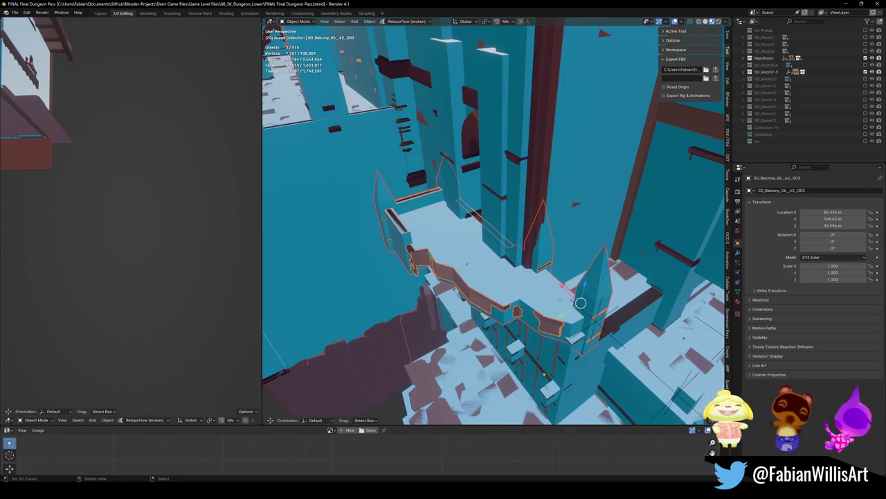
# Walk through the level, show SD_Room2, then close Blender discarding the changes.
pyautogui.hotkey('shift', '`')
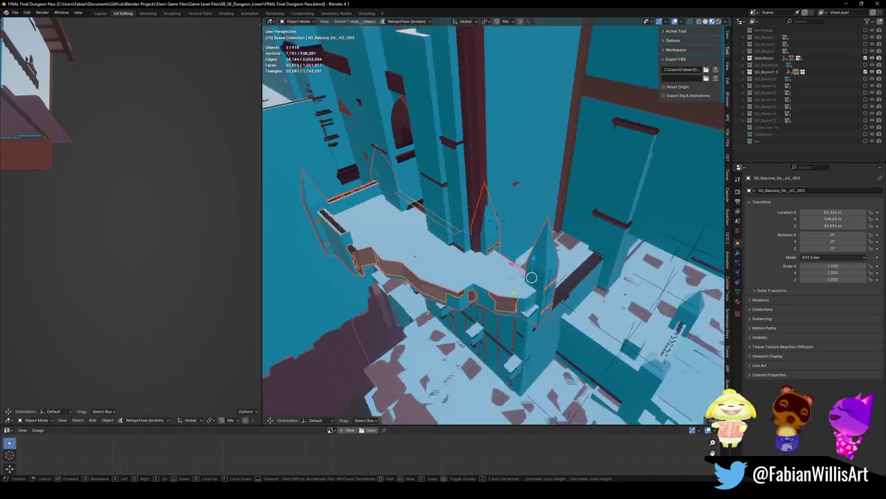
pyautogui.press('w')
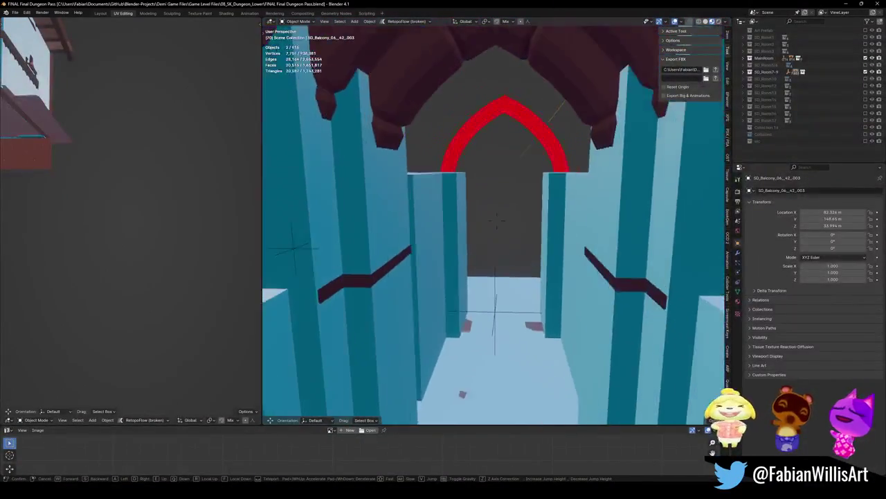
pyautogui.click(517, 201)
pyautogui.scroll(2, 831, 48)
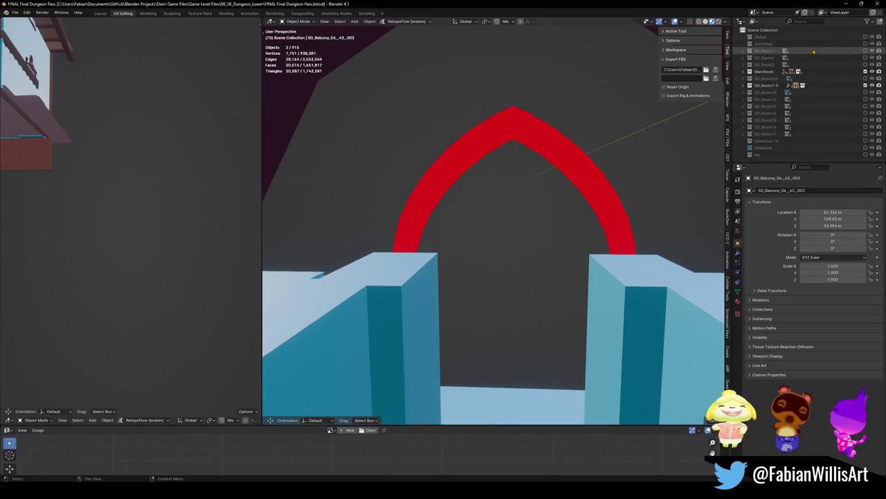
pyautogui.click(864, 58)
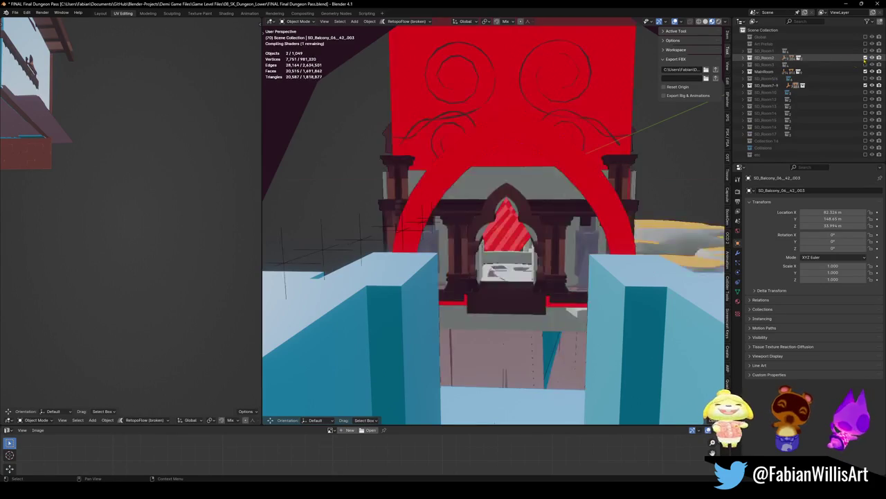
pyautogui.hotkey('shift', '`')
pyautogui.press('w')
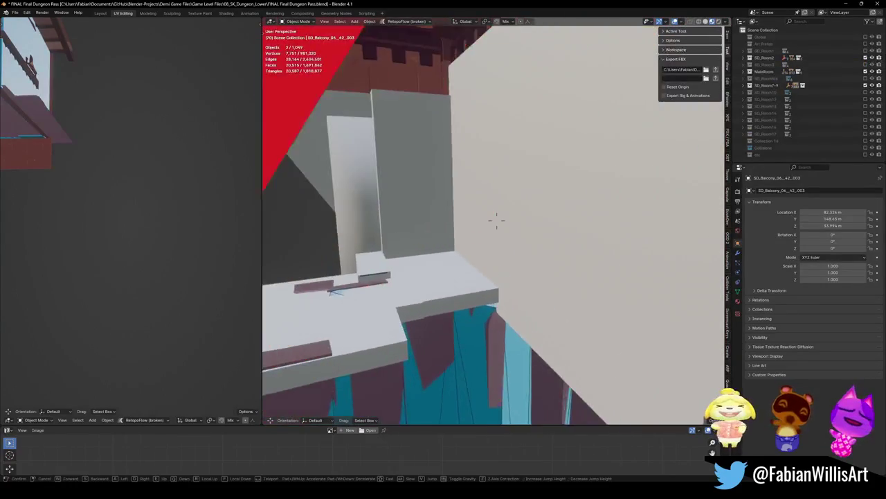
pyautogui.click(493, 220)
pyautogui.click(878, 3)
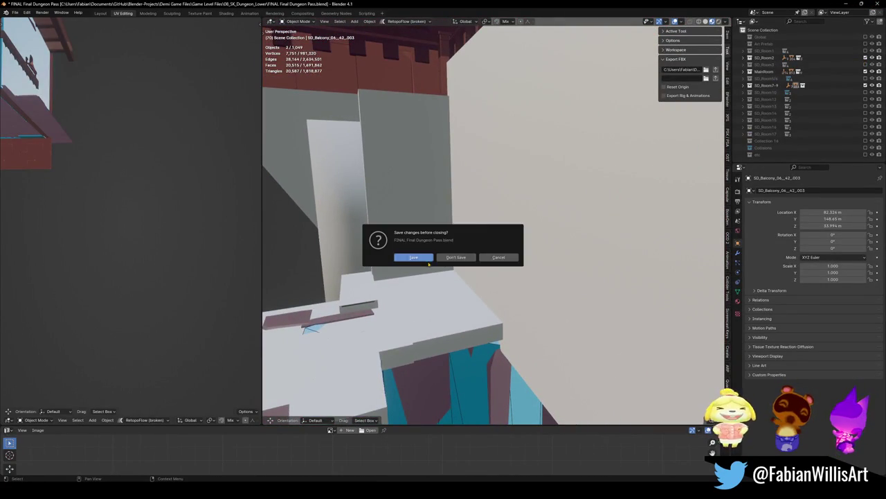
pyautogui.click(458, 258)
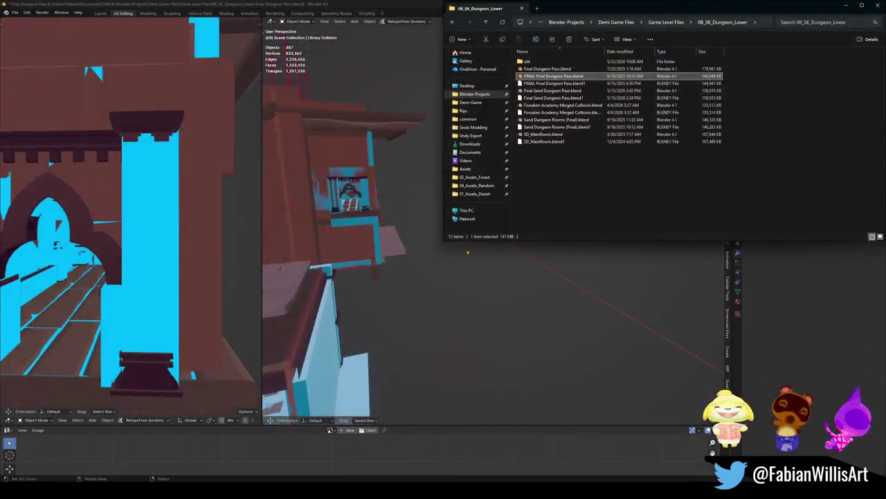
# Delete both FINAL Final Dungeon Pass files and open Final Sand Dungeon Pass.blend.
pyautogui.press('Delete')
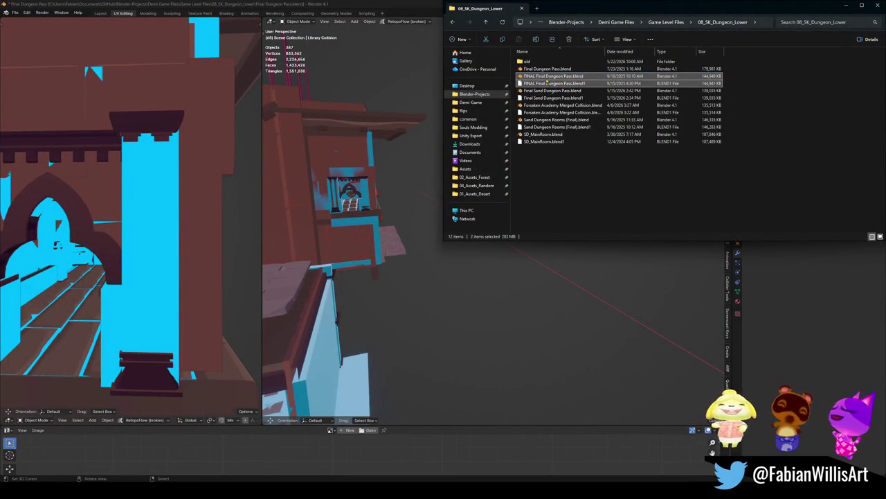
pyautogui.doubleClick(547, 76)
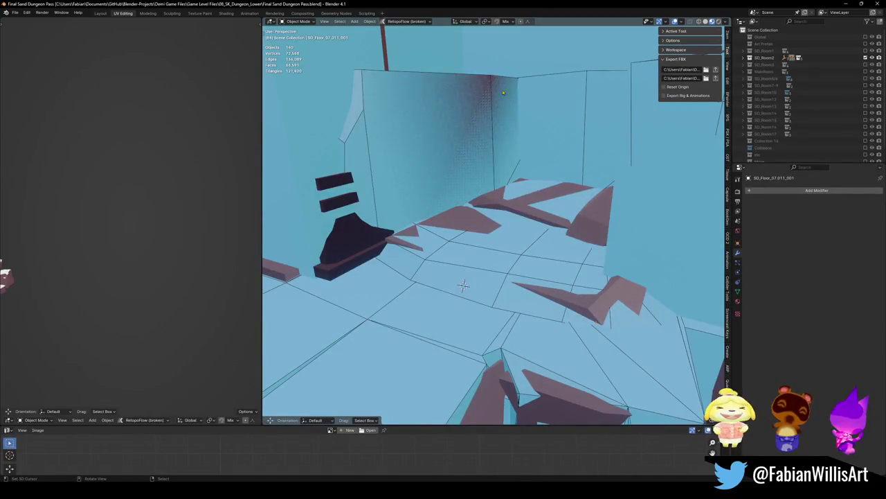
# Walk to the doorway, show the MainRoom collection, and walk on toward the staircase.
pyautogui.press('w')
pyautogui.hotkey('shift', '`')
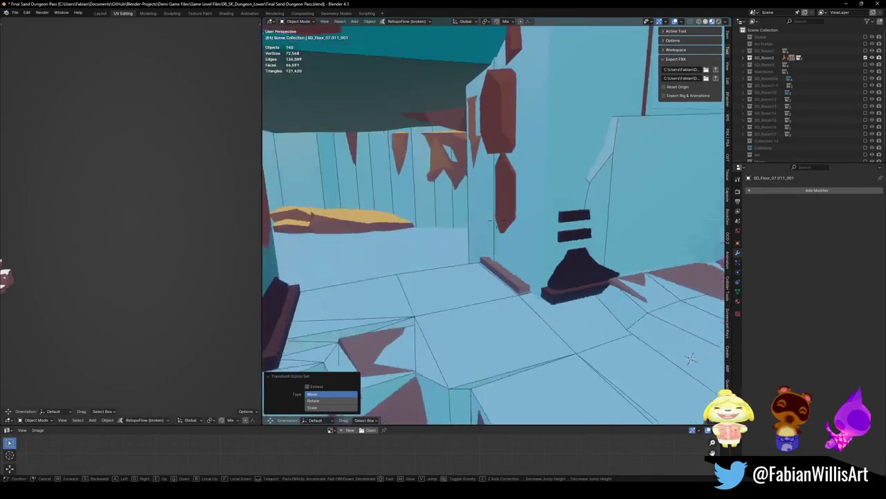
pyautogui.press('w')
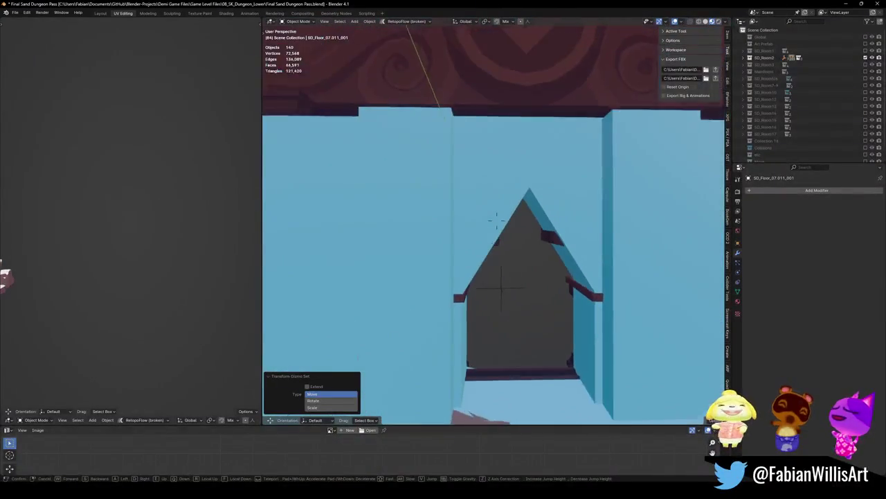
pyautogui.press('Return')
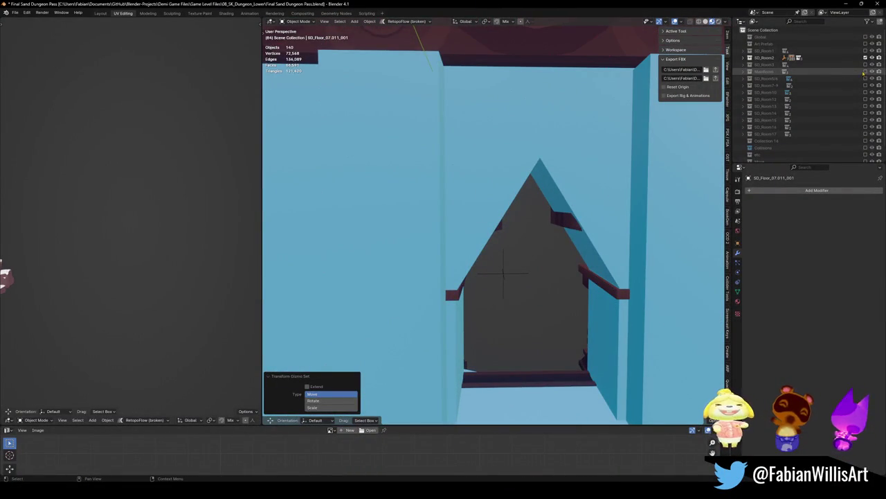
pyautogui.click(864, 72)
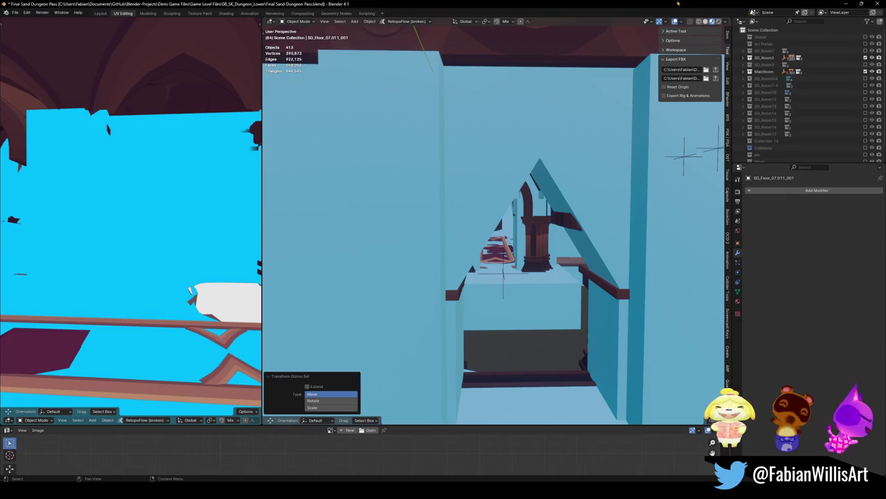
pyautogui.hotkey('shift', '`')
pyautogui.press('w')
pyautogui.press('w')
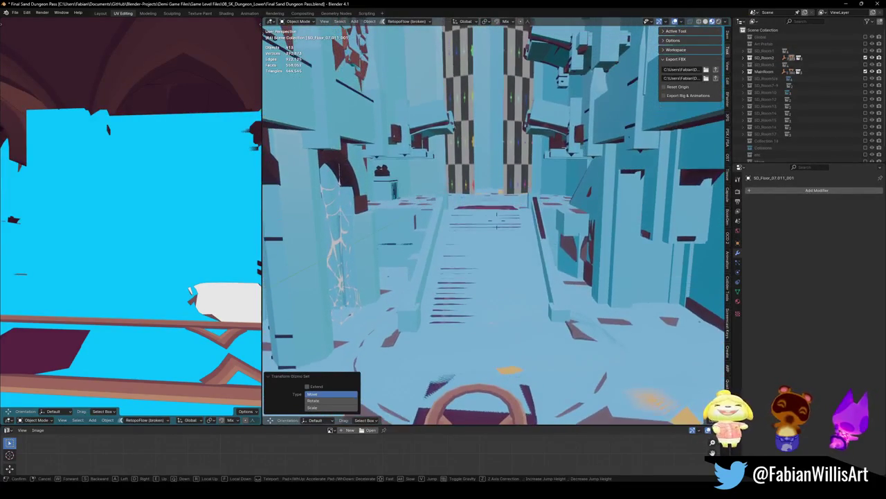
pyautogui.press('Return')
# Close Final Sand Dungeon Pass without saving, backing out of the Save As browser.
pyautogui.click(881, 4)
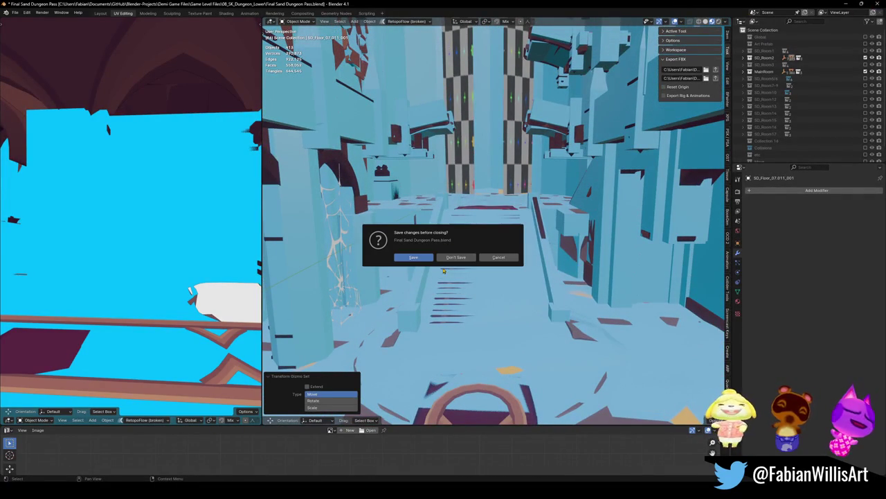
pyautogui.click(499, 257)
pyautogui.hotkey('ctrl', 'shift', 's')
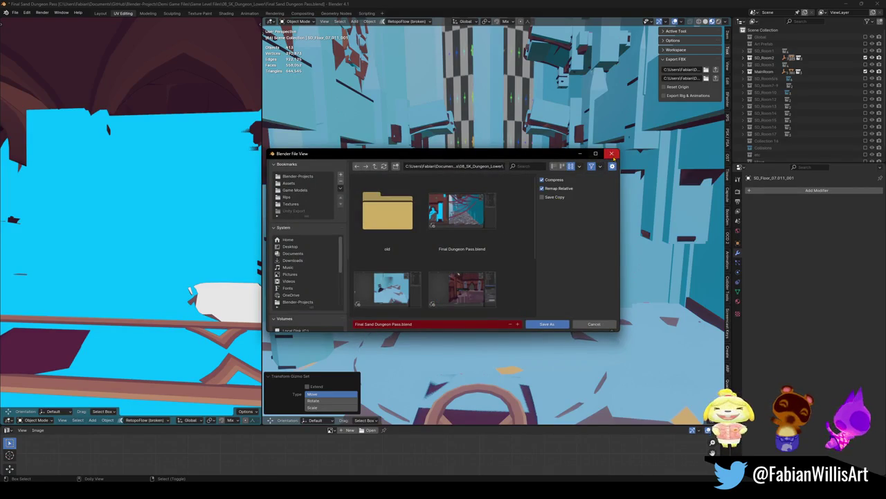
pyautogui.click(612, 153)
pyautogui.click(874, 4)
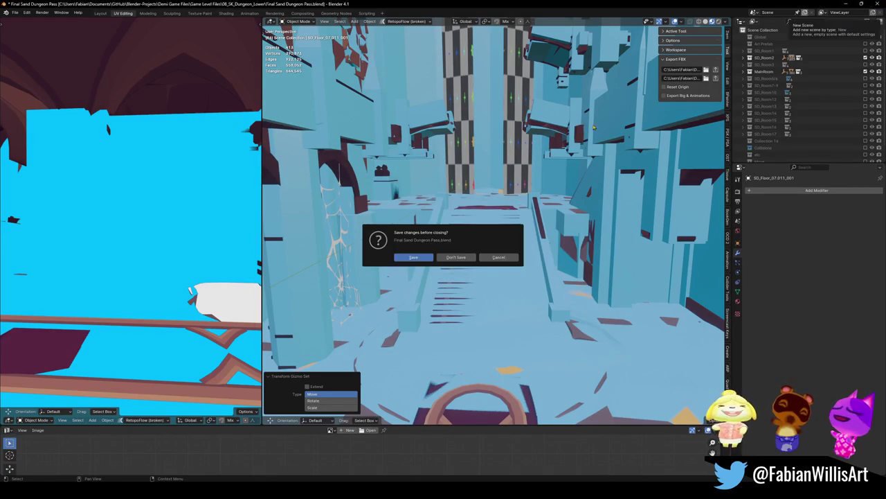
pyautogui.click(459, 258)
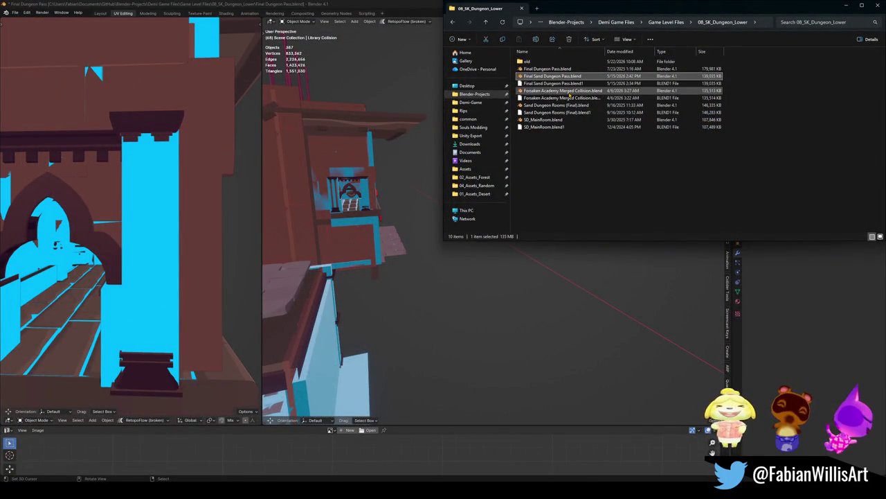
# Move Forsaken Academy Merged Collision.blend through SD_MainRoom.blend1 and the leftover backup into old.
pyautogui.click(569, 90)
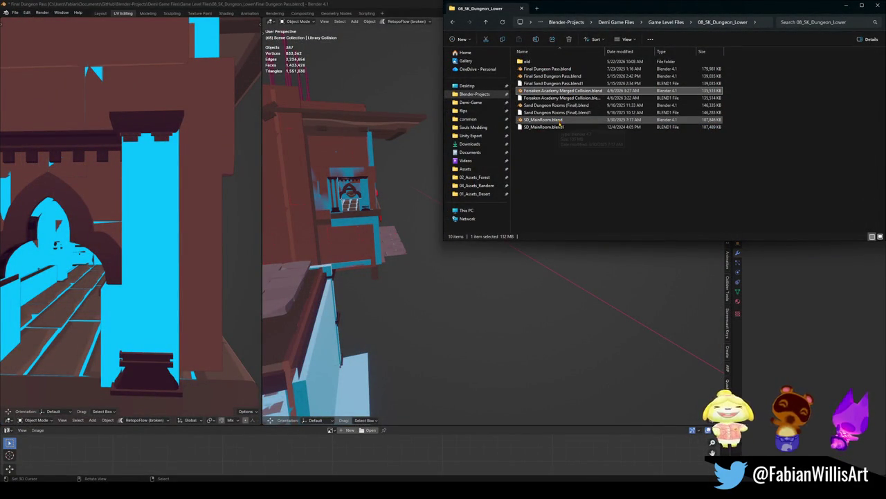
pyautogui.keyDown('shift'); pyautogui.click(547, 128); pyautogui.keyUp('shift')
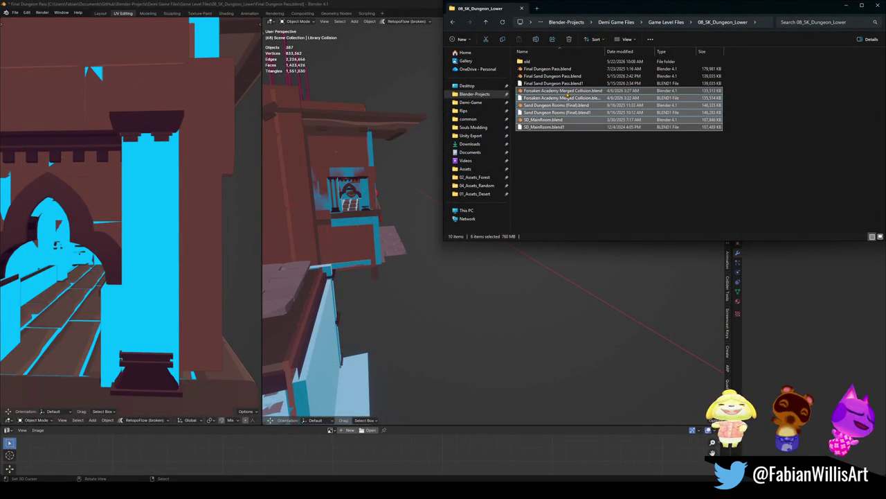
pyautogui.moveTo(585, 96)
pyautogui.mouseDown()
pyautogui.moveTo(527, 62)
pyautogui.moveTo(575, 63)
pyautogui.mouseUp()
pyautogui.click(558, 69)
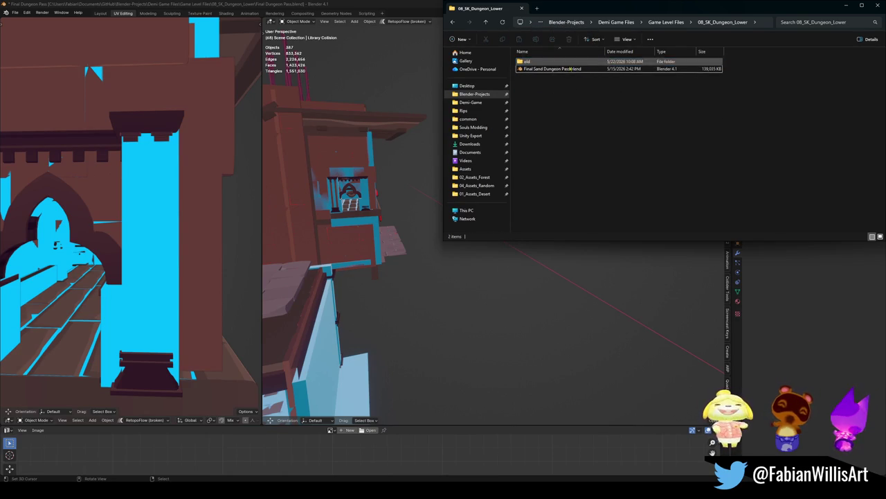
pyautogui.click(423, 4)
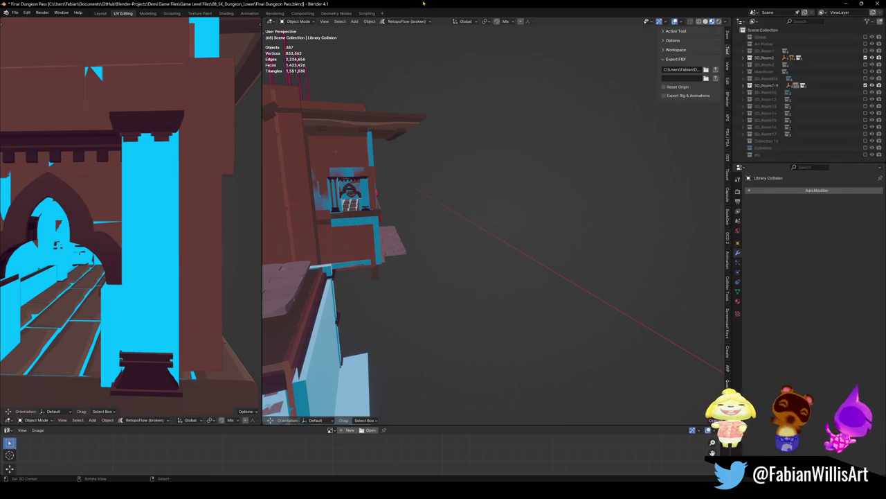
# Close Final Dungeon Pass without saving and open Final Sand Dungeon Pass.blend from Explorer.
pyautogui.click(878, 3)
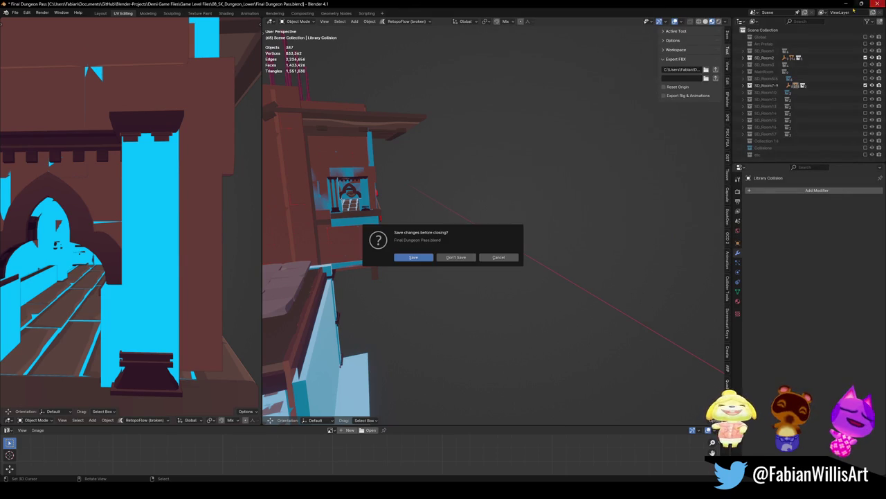
pyautogui.click(466, 258)
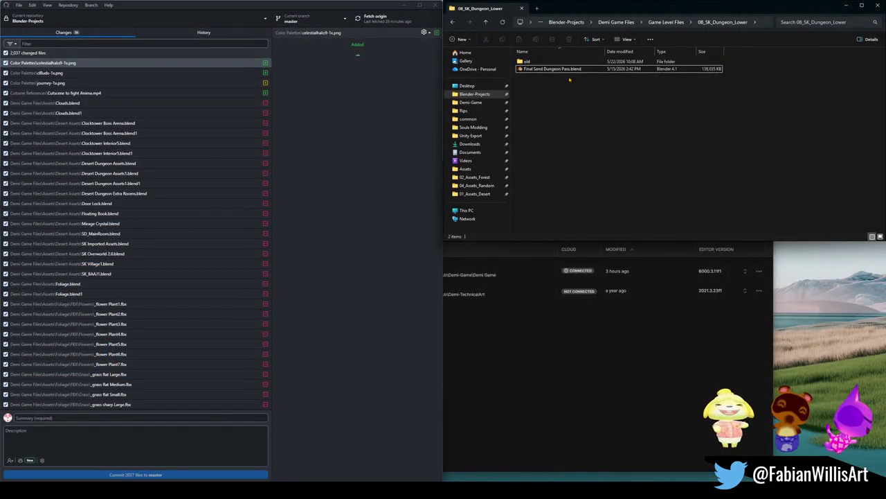
pyautogui.click(541, 69)
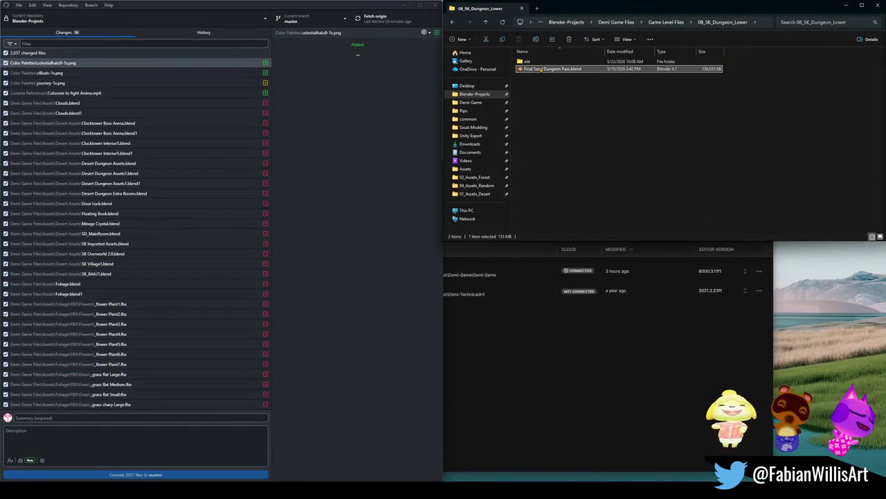
pyautogui.doubleClick(540, 69)
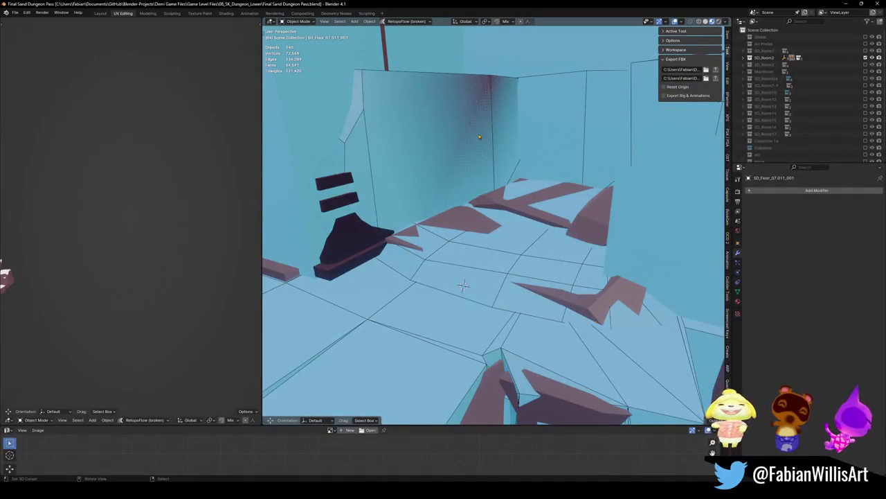
# Save a copy of the level as ForsakenAcademy_Final_00.blend in 08_SK_Dungeon_Lower.
pyautogui.hotkey('shift', '`')
pyautogui.press('w')
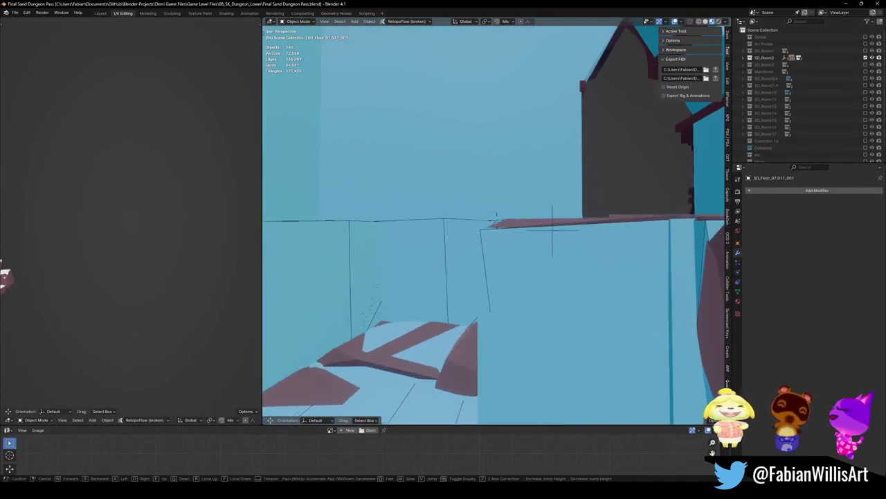
pyautogui.click(347, 212)
pyautogui.hotkey('ctrl', 'shift', 's')
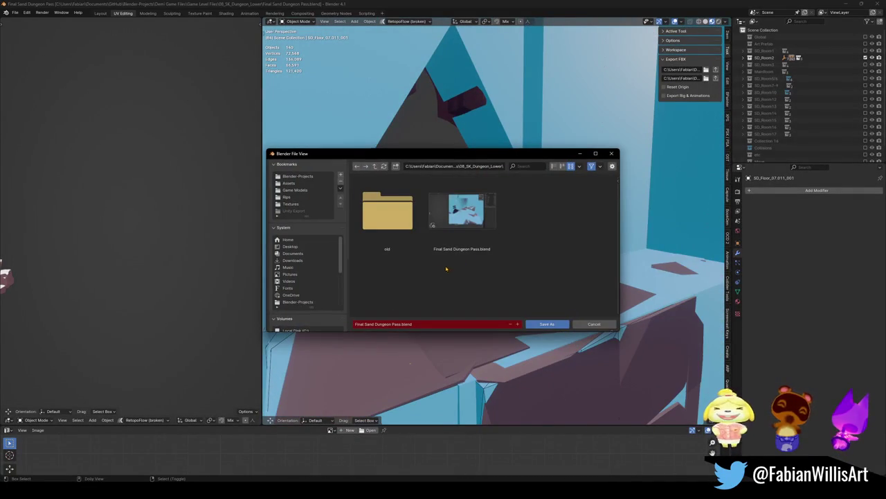
pyautogui.click(518, 324)
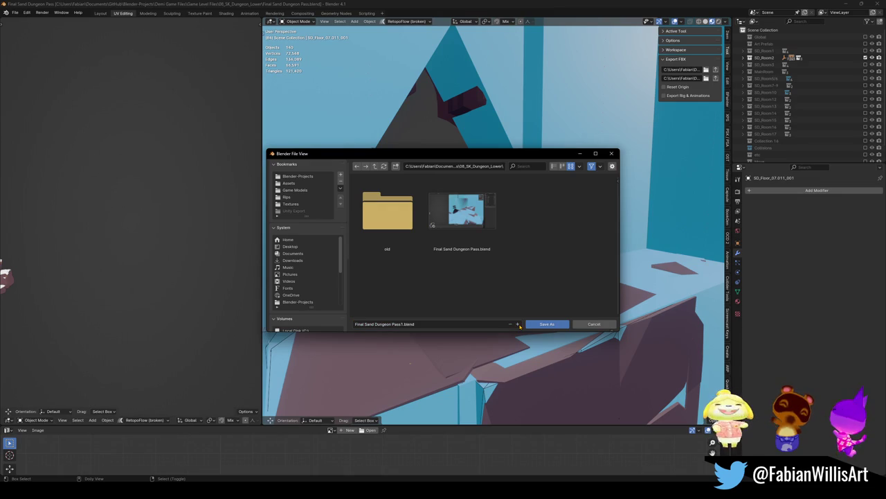
pyautogui.click(377, 324)
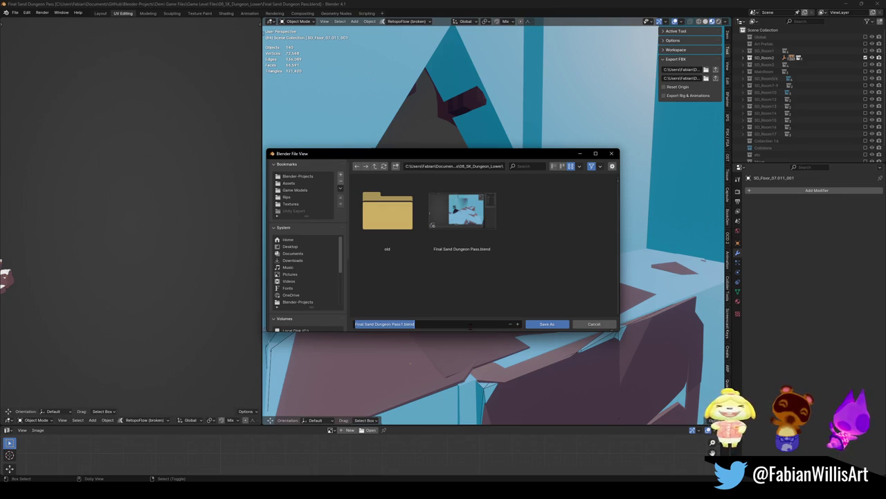
pyautogui.write('F')
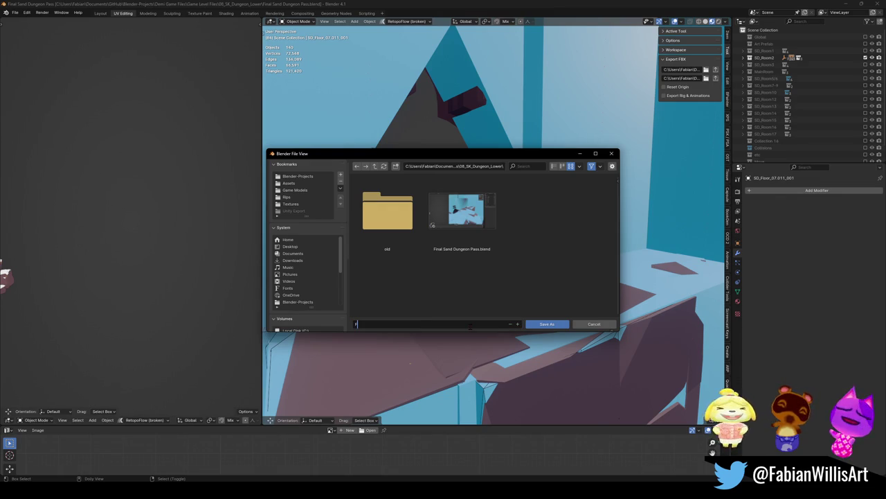
pyautogui.write('orsakenAcademy_Final_')
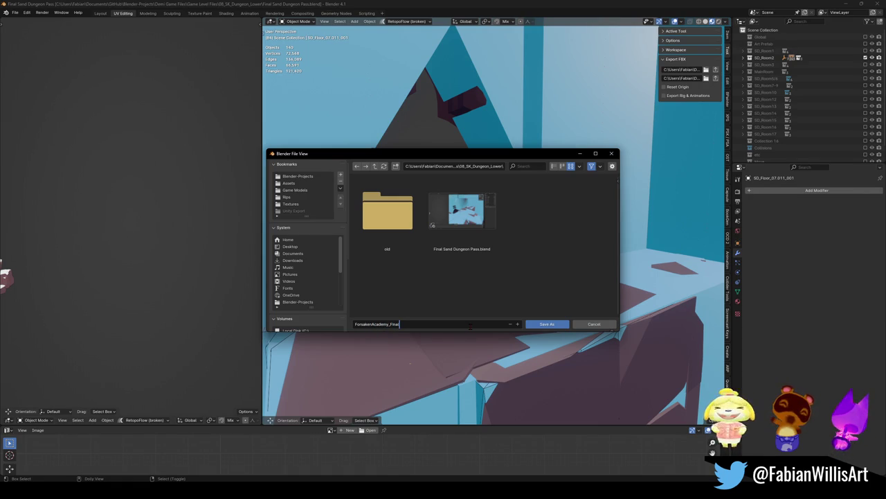
pyautogui.write('00')
pyautogui.click(471, 330)
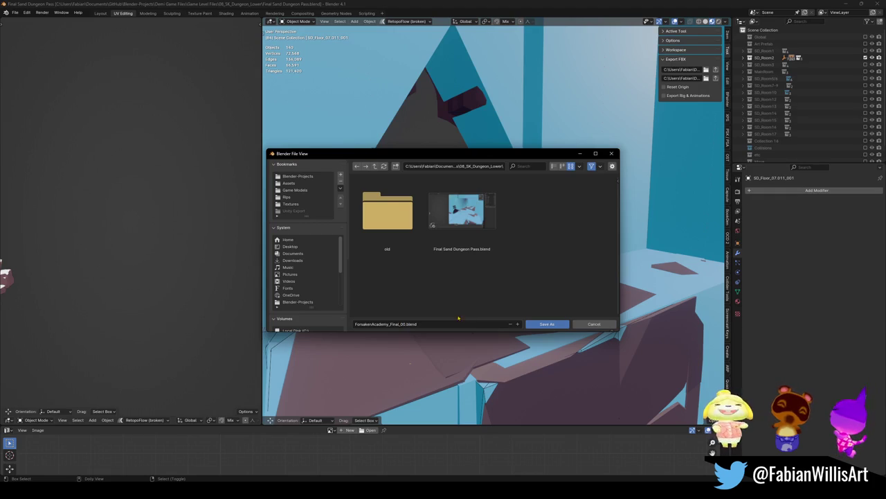
pyautogui.click(415, 324)
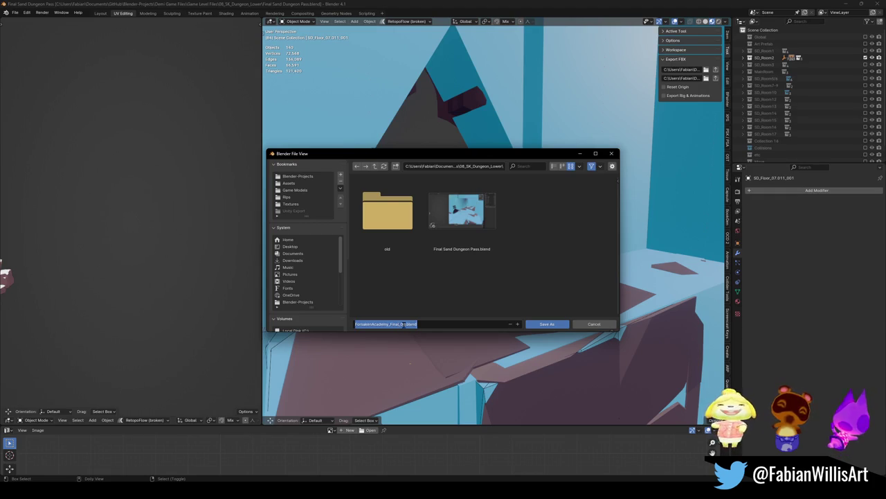
pyautogui.click(529, 322)
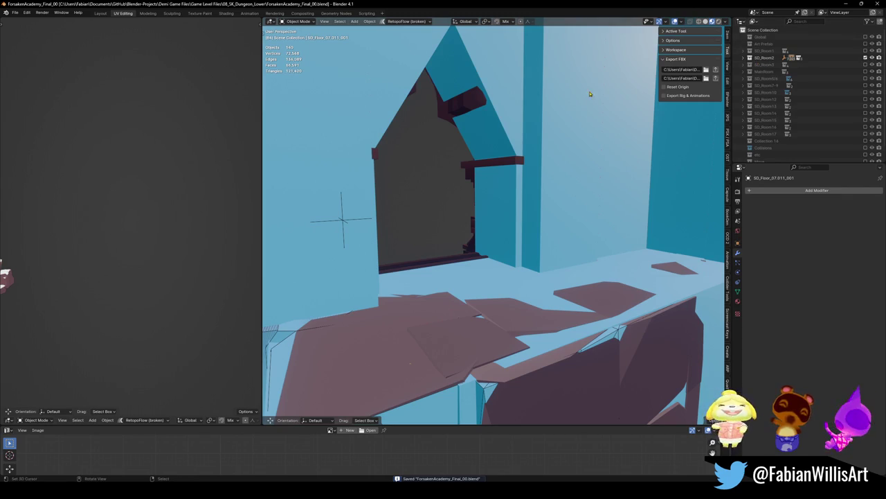
# Delete the SD_Planks_00.012 cart prefab, save, and select collections SD_Room12 through Movie.
pyautogui.scroll(-1, 772, 159)
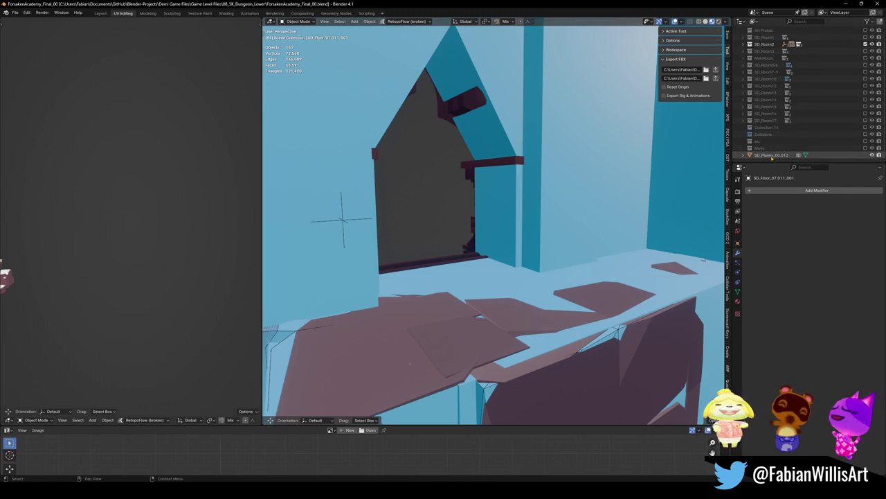
pyautogui.click(745, 155)
pyautogui.press('KP_Decimal')
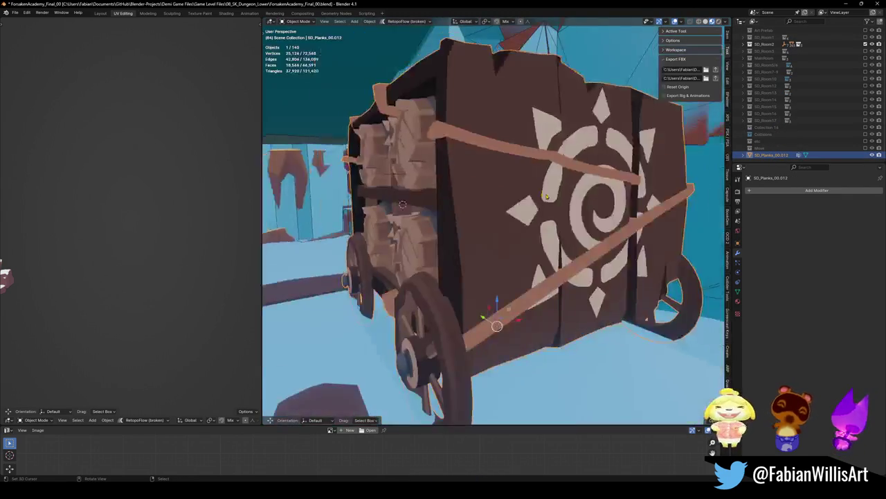
pyautogui.scroll(-3, 526, 180)
pyautogui.moveTo(526, 180)
pyautogui.mouseDown(button='middle')
pyautogui.moveTo(452, 264)
pyautogui.moveTo(467, 316)
pyautogui.mouseUp(button='middle')
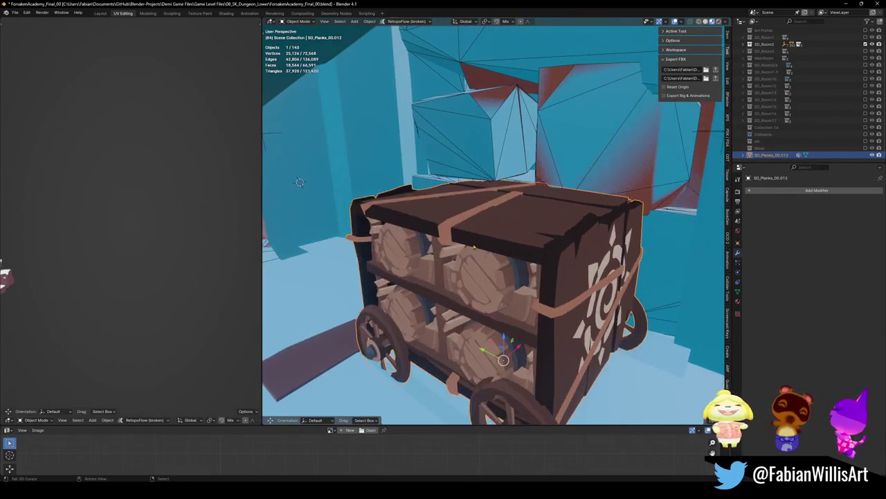
pyautogui.press('Delete')
pyautogui.hotkey('ctrl', 's')
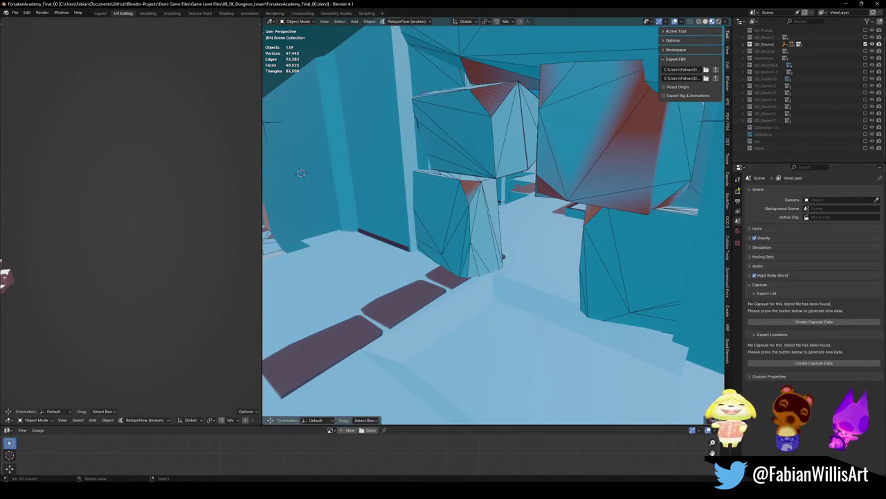
pyautogui.click(764, 155)
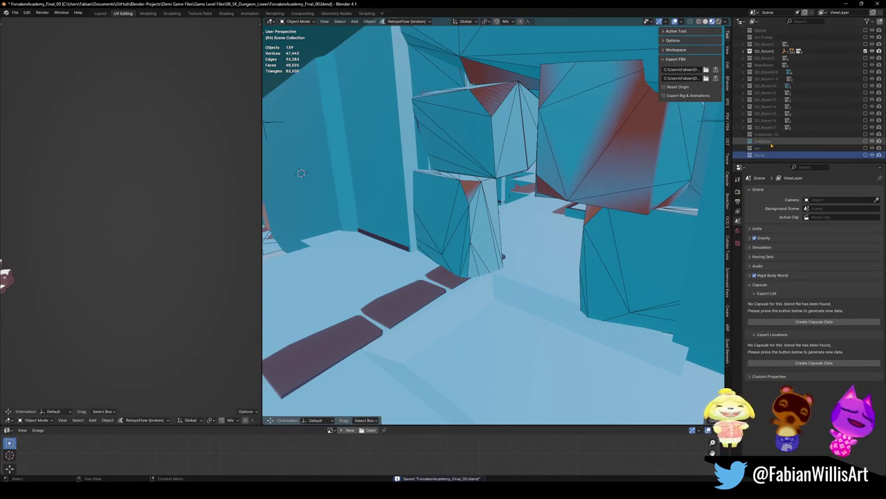
pyautogui.moveTo(771, 148); pyautogui.dragTo(771, 98)
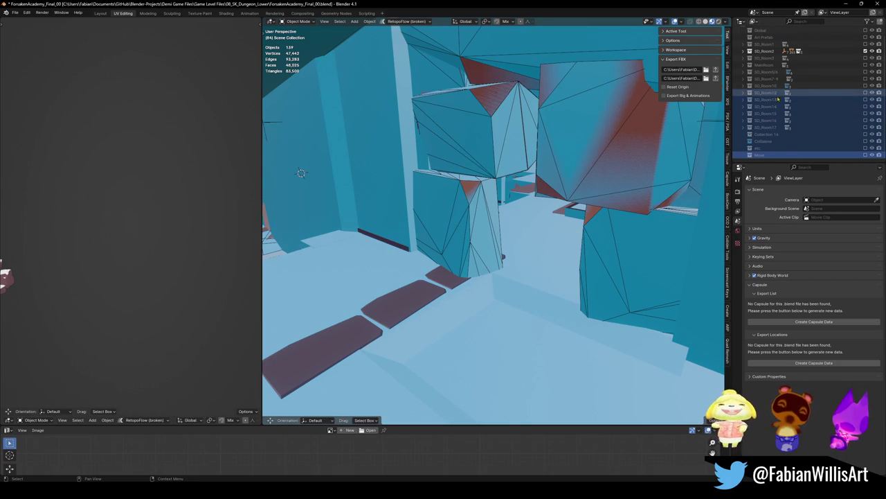
# Delete the SD_Room12-through-Movie collections with their contents, then save and close Blender.
pyautogui.rightClick(772, 94)
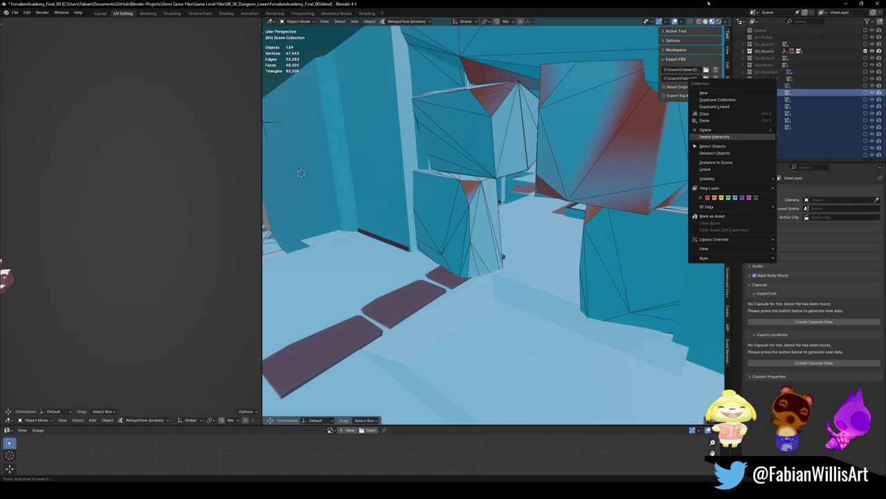
pyautogui.press('Return')
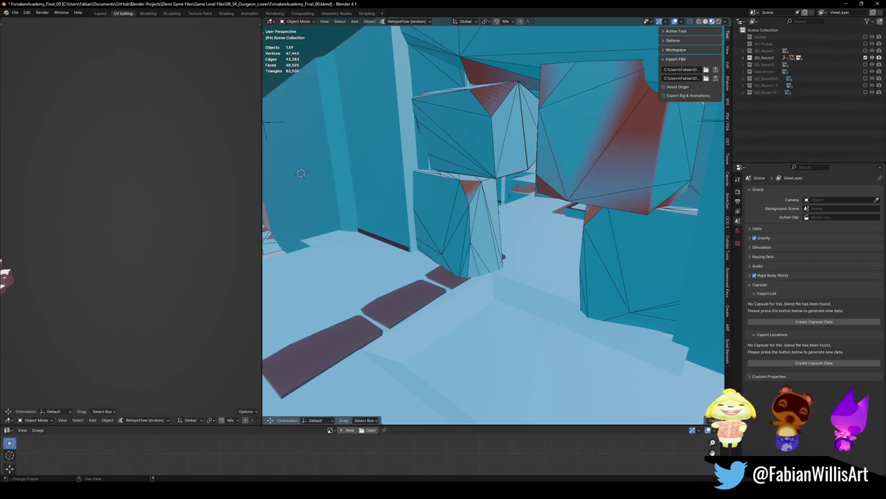
pyautogui.hotkey('alt', 'Tab')
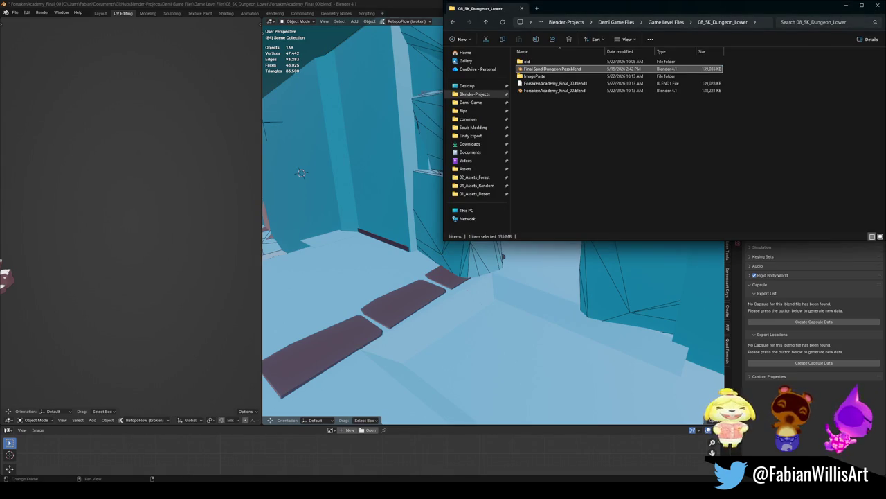
pyautogui.click(398, 4)
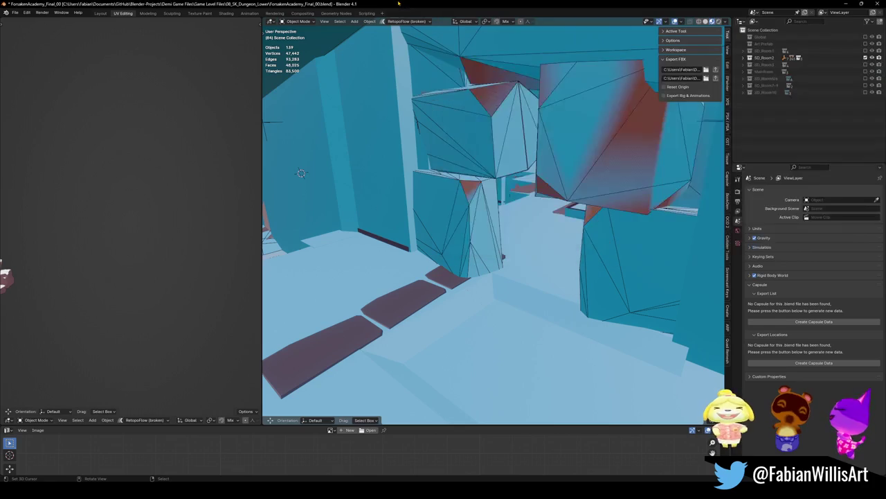
pyautogui.hotkey('ctrl', 's')
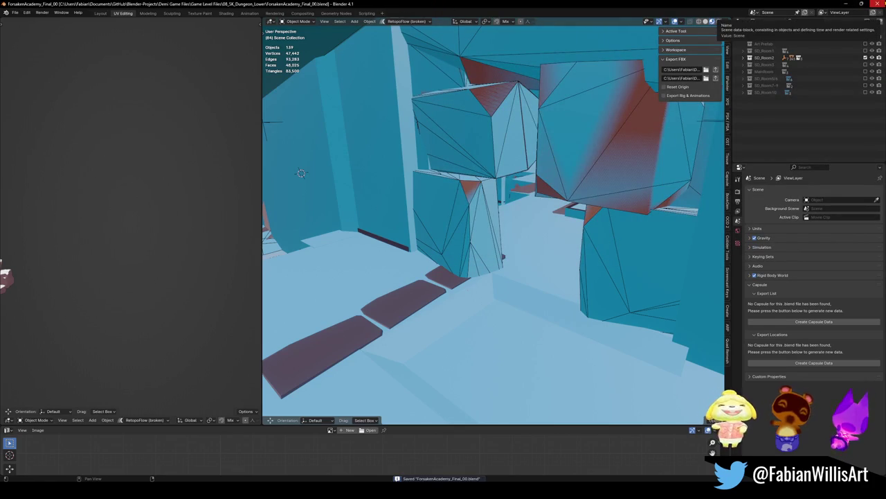
pyautogui.click(879, 3)
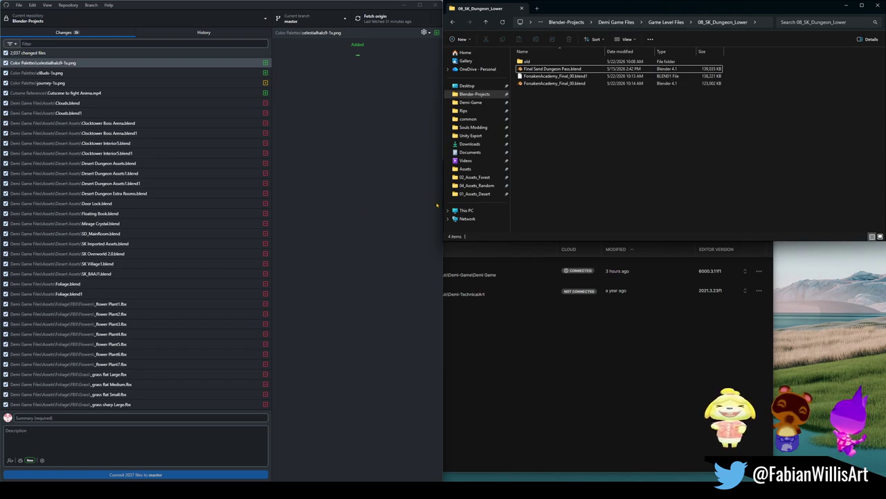
# Open the cleaned ForsakenAcademy_Final_00.blend, close it, then select Final Sand Dungeon Pass.blend.
pyautogui.click(553, 85)
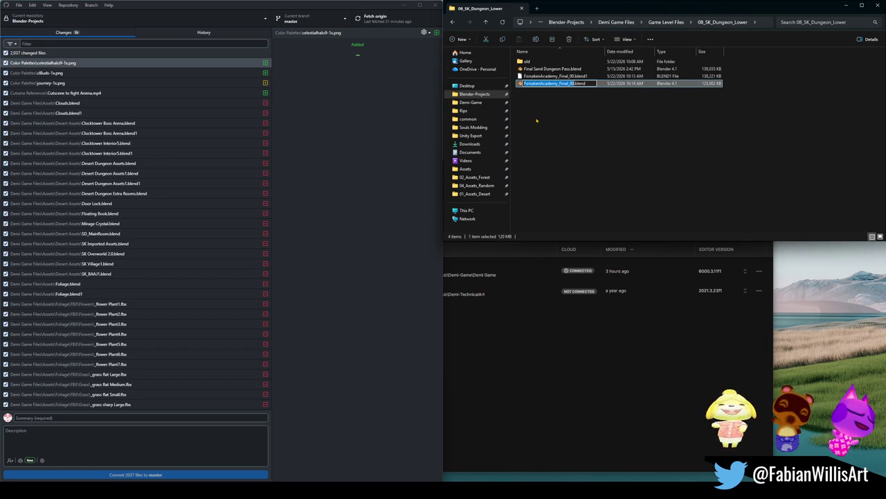
pyautogui.doubleClick(555, 84)
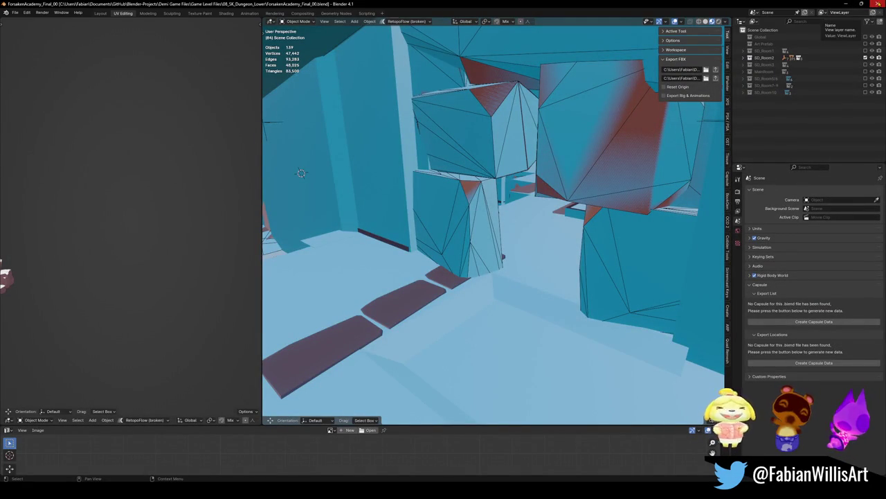
pyautogui.click(878, 4)
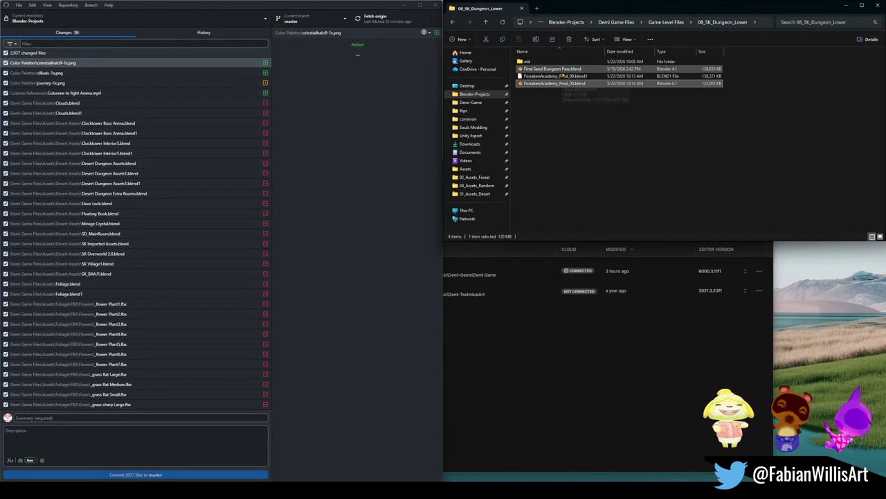
pyautogui.moveTo(553, 68)
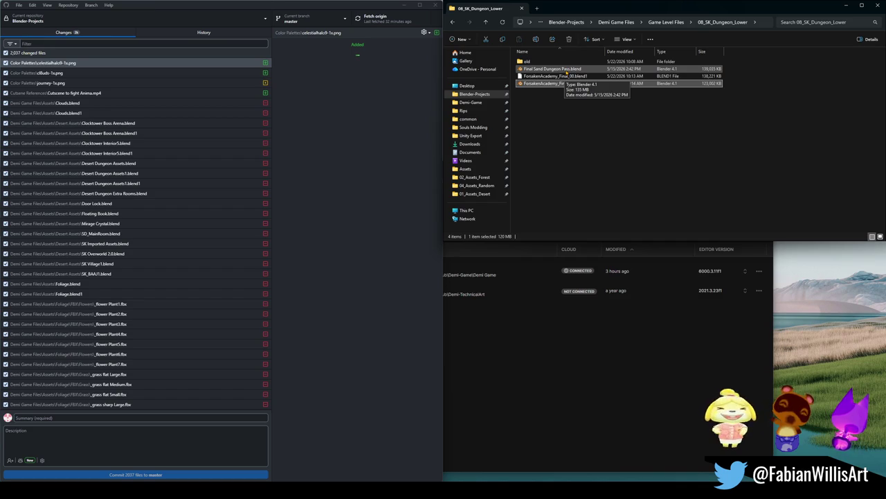
pyautogui.click(566, 70)
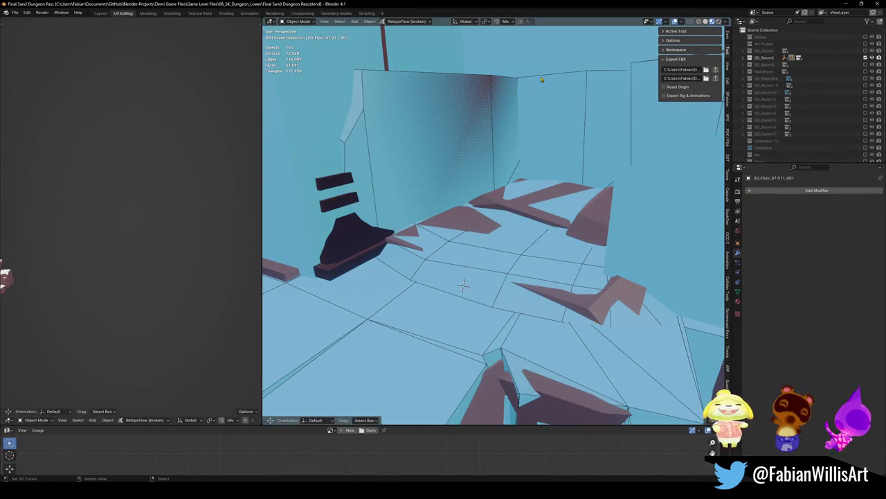
# Hide the level collection, show only the Art Prefab collection, and save the file.
pyautogui.click(864, 51)
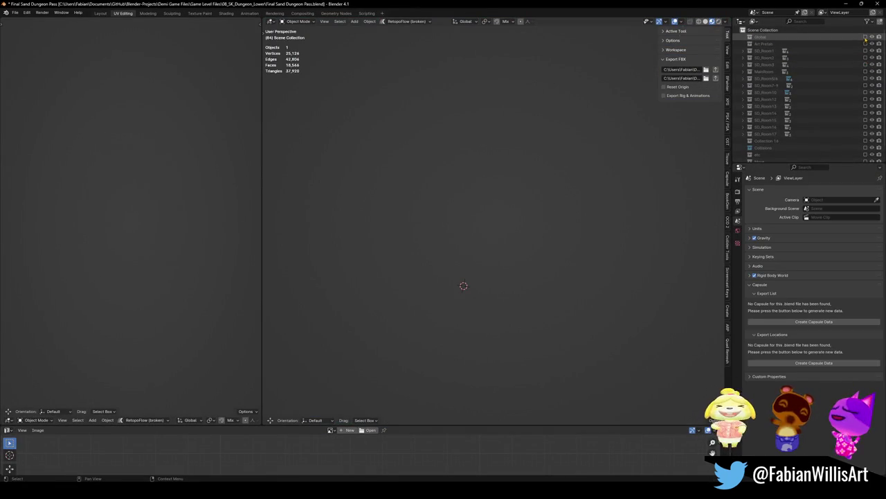
pyautogui.click(865, 44)
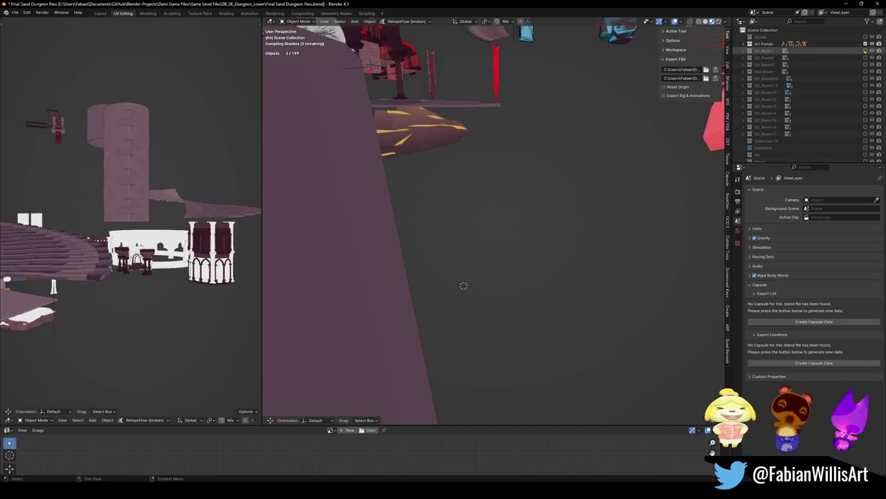
pyautogui.scroll(-3, 496, 176)
pyautogui.scroll(-2, 495, 175)
pyautogui.scroll(-2, 495, 176)
pyautogui.scroll(-2, 590, 271)
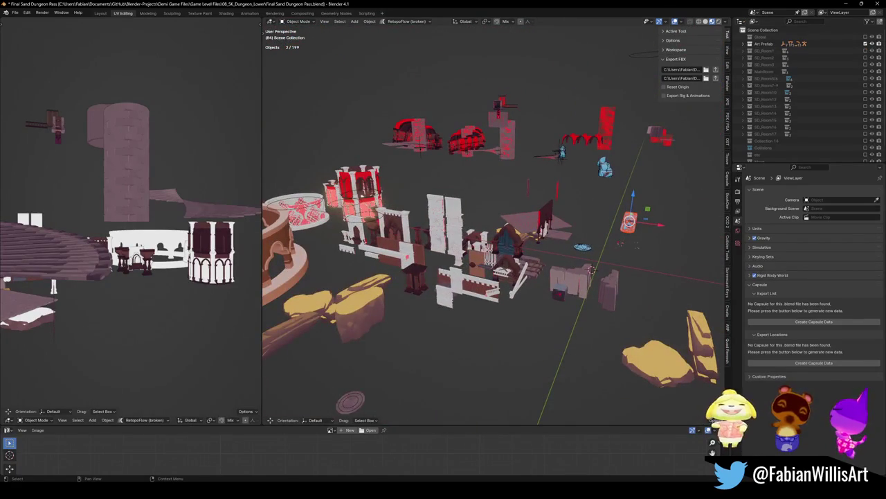
pyautogui.hotkey('ctrl', 's')
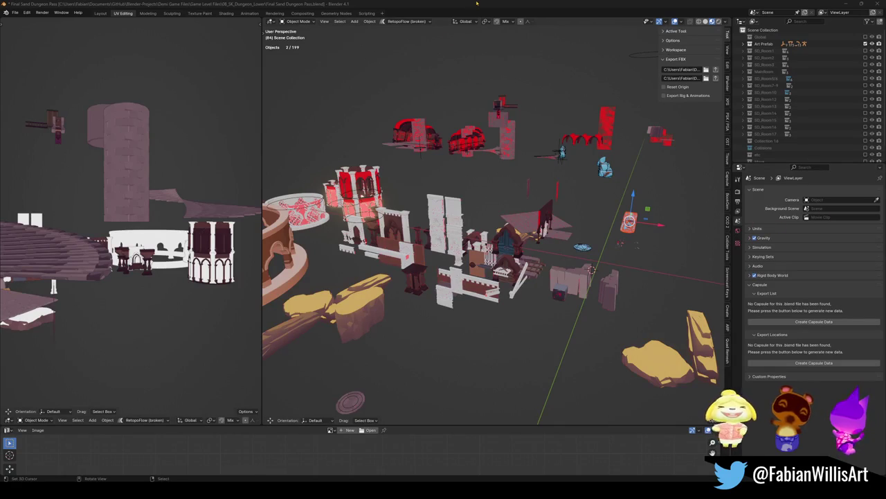
# Inspect the prefab pieces from several angles and select the SD_Wall_19.004 wall.
pyautogui.moveTo(526, 277); pyautogui.dragTo(559, 297, button='middle')
pyautogui.scroll(1, 559, 295)
pyautogui.scroll(2, 558, 288)
pyautogui.scroll(2, 554, 273)
pyautogui.scroll(1, 550, 261)
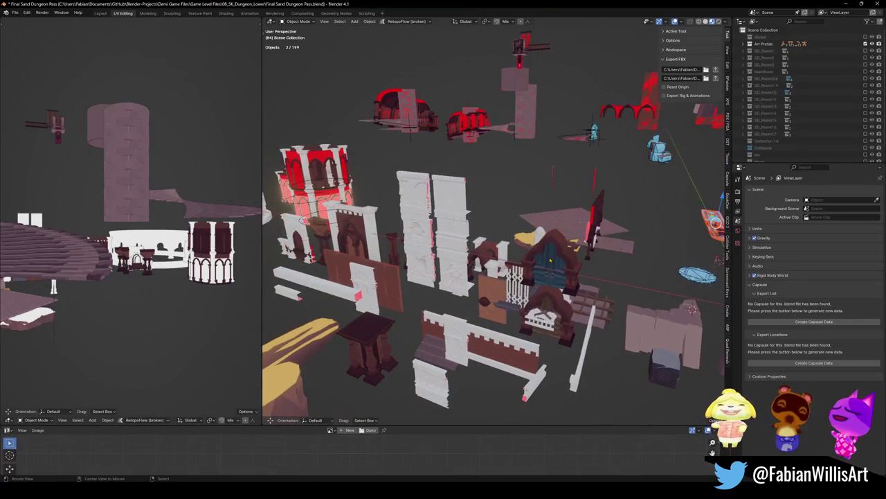
pyautogui.scroll(-2, 552, 260)
pyautogui.moveTo(552, 259)
pyautogui.mouseDown(button='middle')
pyautogui.moveTo(491, 241)
pyautogui.moveTo(504, 225)
pyautogui.moveTo(500, 237)
pyautogui.mouseUp(button='middle')
pyautogui.scroll(5, 491, 241)
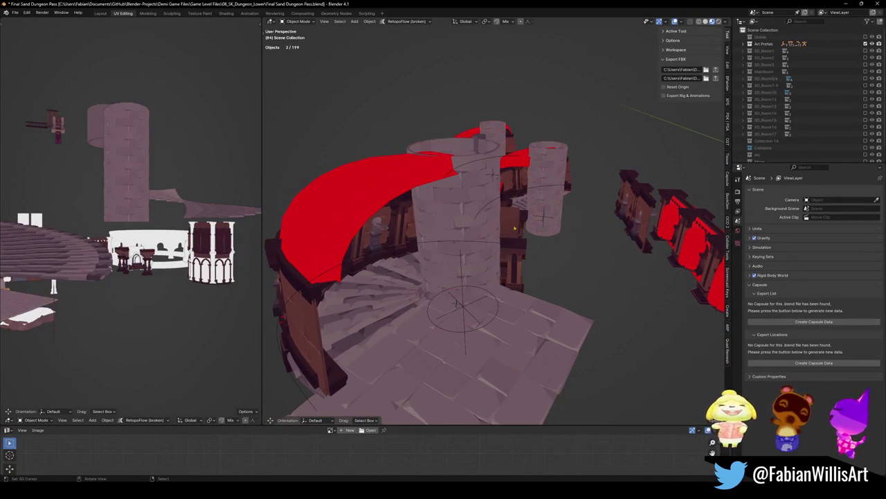
pyautogui.scroll(-1, 508, 232)
pyautogui.scroll(-3, 507, 235)
pyautogui.scroll(-2, 505, 241)
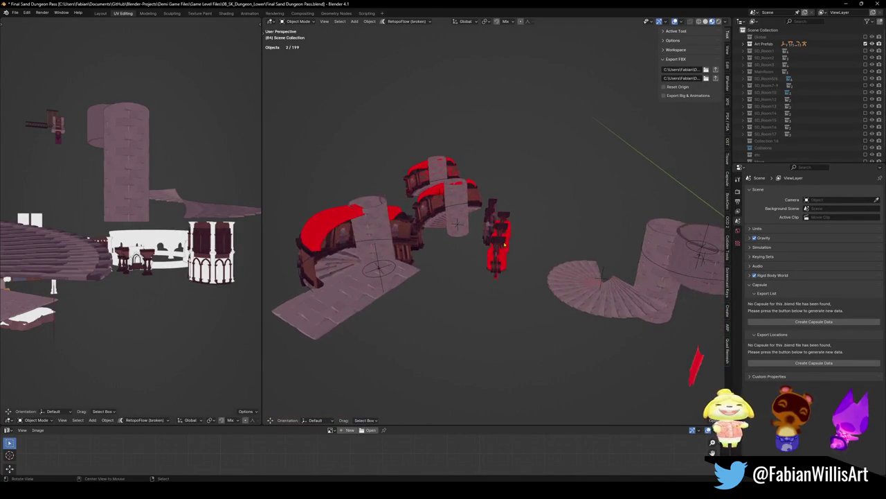
pyautogui.scroll(5, 504, 244)
pyautogui.moveTo(525, 244); pyautogui.dragTo(516, 238, button='middle')
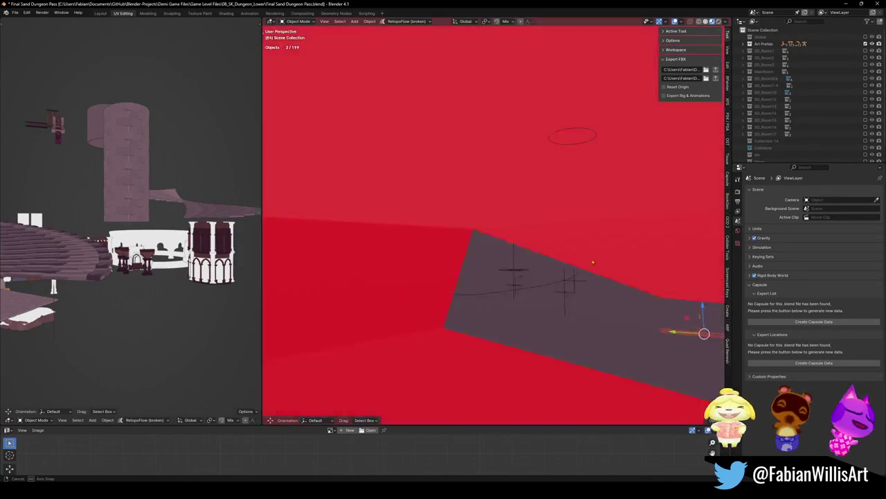
pyautogui.moveTo(563, 232); pyautogui.dragTo(489, 268, button='middle')
pyautogui.click(489, 268)
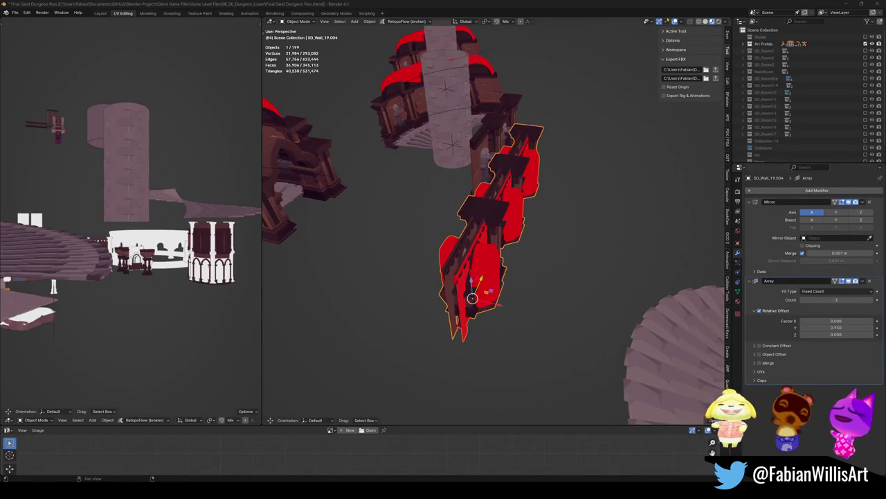
pyautogui.moveTo(547, 236)
pyautogui.mouseDown(button='middle')
pyautogui.moveTo(594, 274)
pyautogui.moveTo(579, 271)
pyautogui.moveTo(567, 211)
pyautogui.moveTo(524, 222)
pyautogui.mouseUp(button='middle')
# Delete the Art Prefab collection hierarchy and the leftover SD_Planks_00.012 object.
pyautogui.rightClick(767, 46)
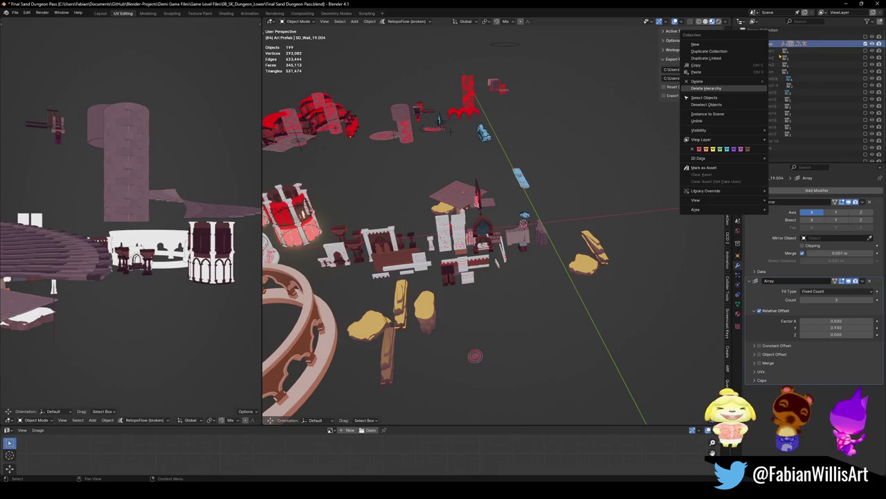
pyautogui.click(706, 88)
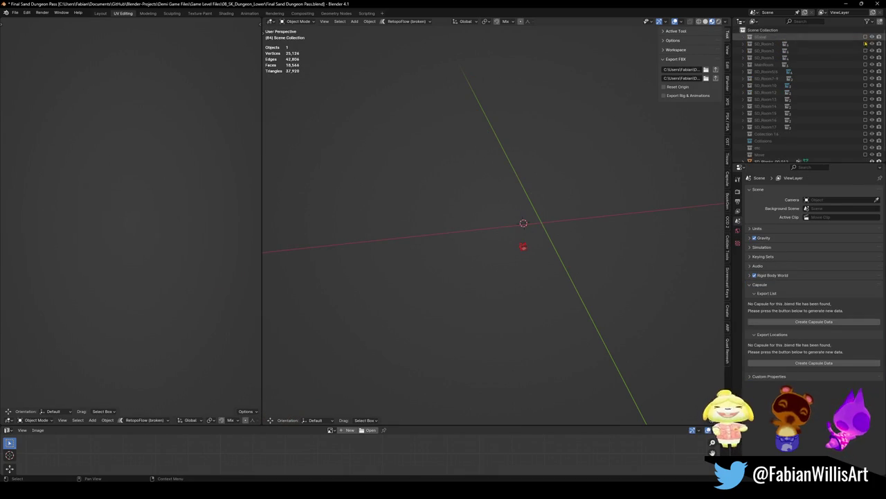
pyautogui.click(865, 44)
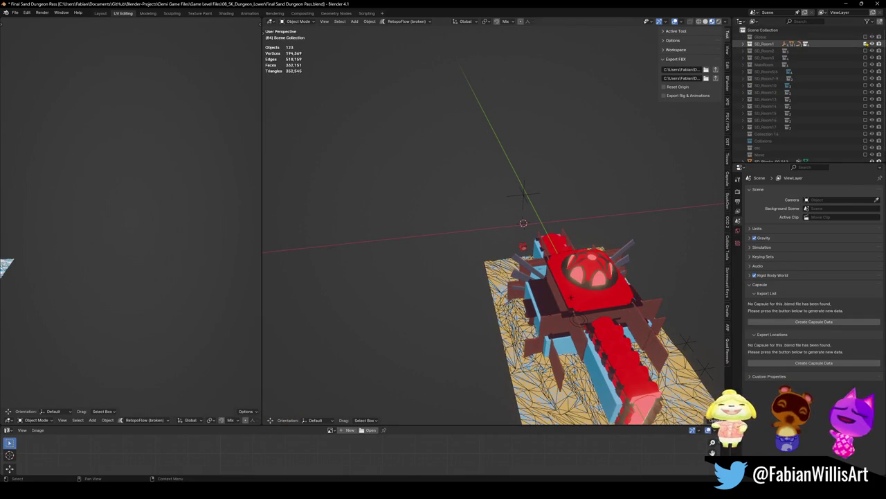
pyautogui.click(865, 43)
pyautogui.click(523, 247)
pyautogui.press('KP_Decimal')
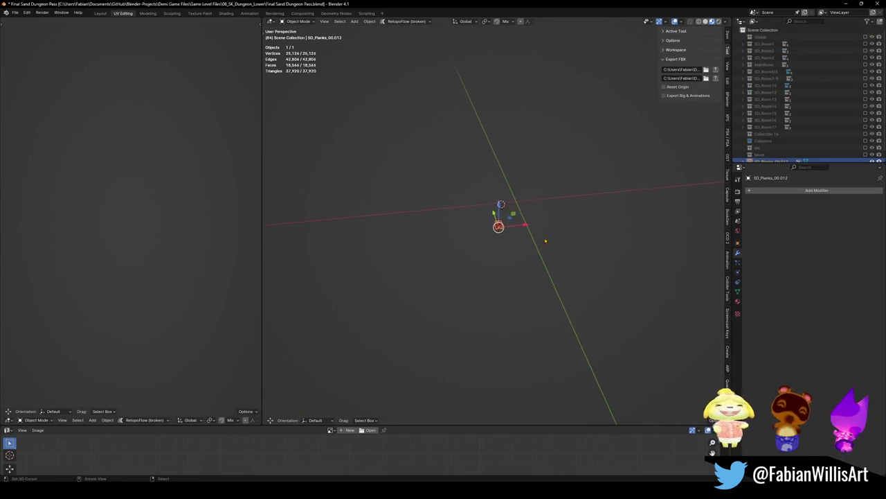
pyautogui.press('Delete')
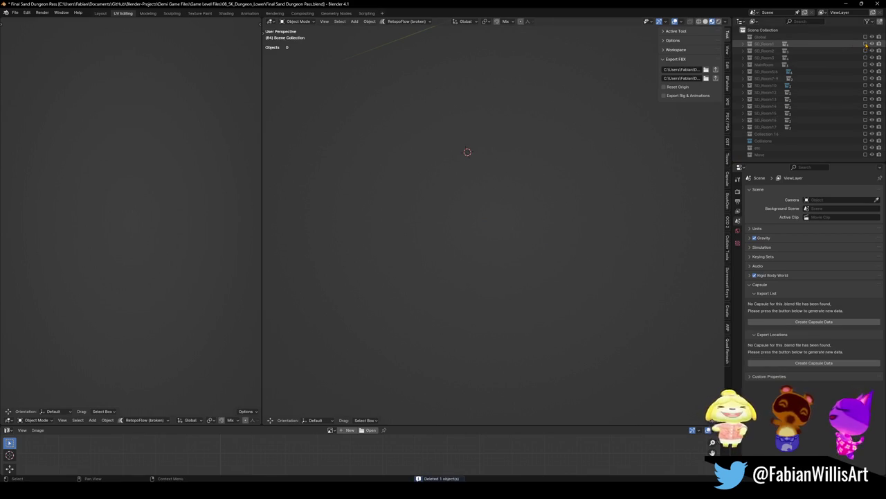
# Delete SD_Room1's sub-collections Empties_R2.001 through Drapes with their contents.
pyautogui.click(865, 43)
pyautogui.moveTo(484, 242); pyautogui.dragTo(526, 221, button='middle')
pyautogui.click(743, 44)
pyautogui.click(757, 85)
pyautogui.click(757, 85)
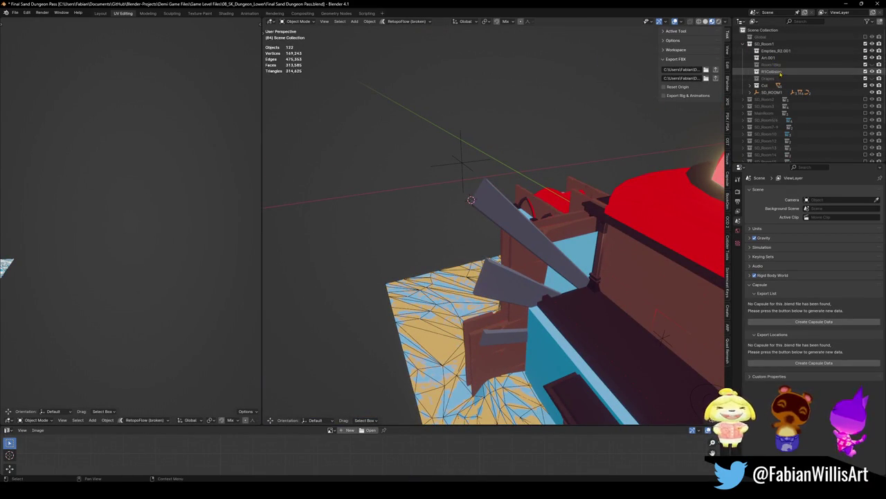
pyautogui.click(770, 78)
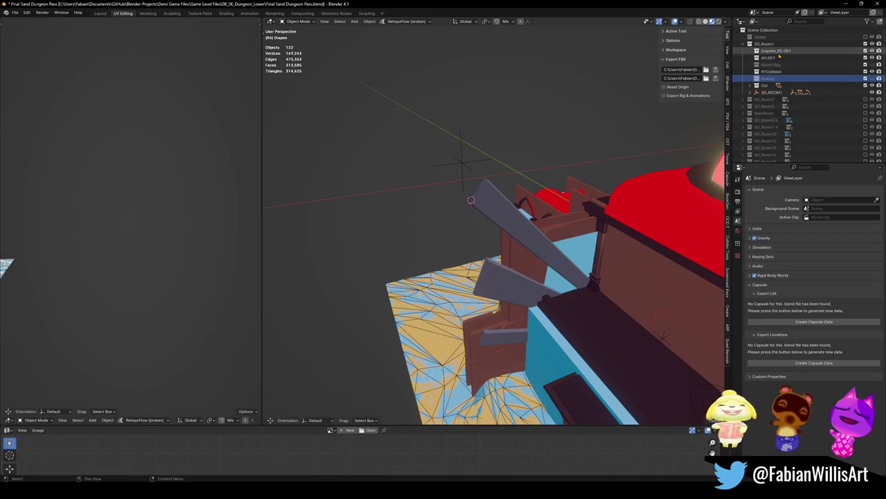
pyautogui.click(789, 51)
pyautogui.keyDown('shift'); pyautogui.click(770, 79); pyautogui.keyUp('shift')
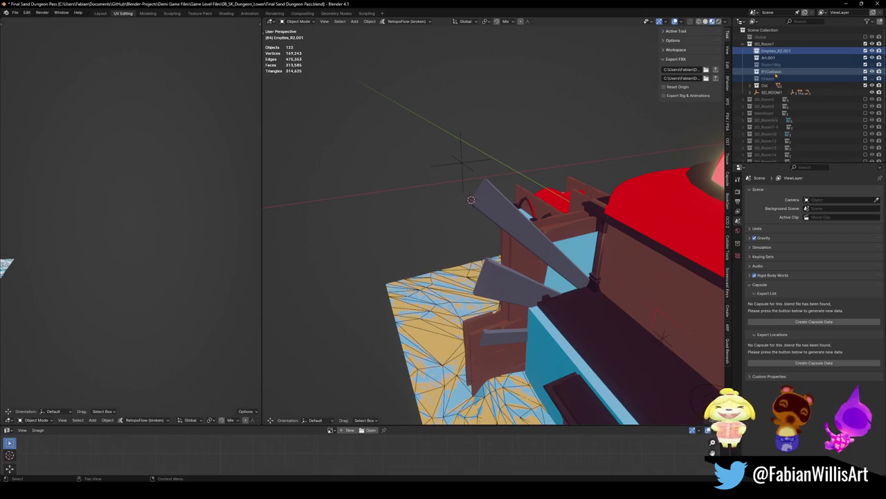
pyautogui.rightClick(775, 72)
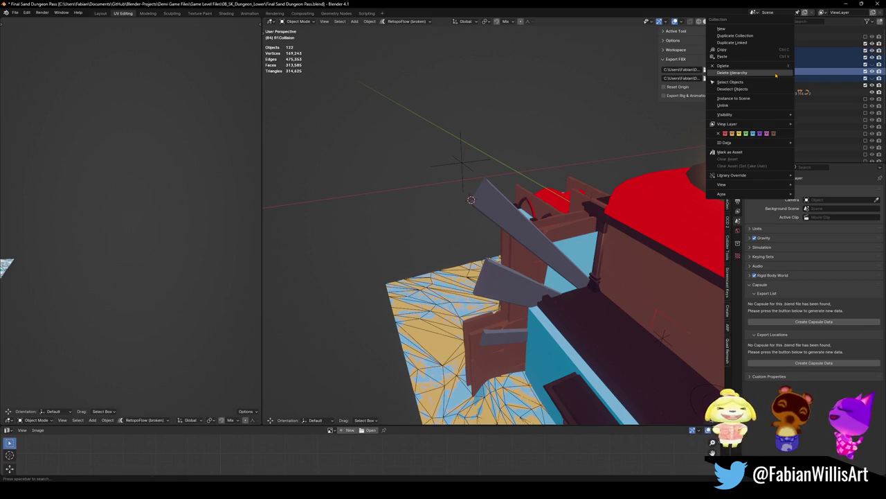
pyautogui.click(777, 73)
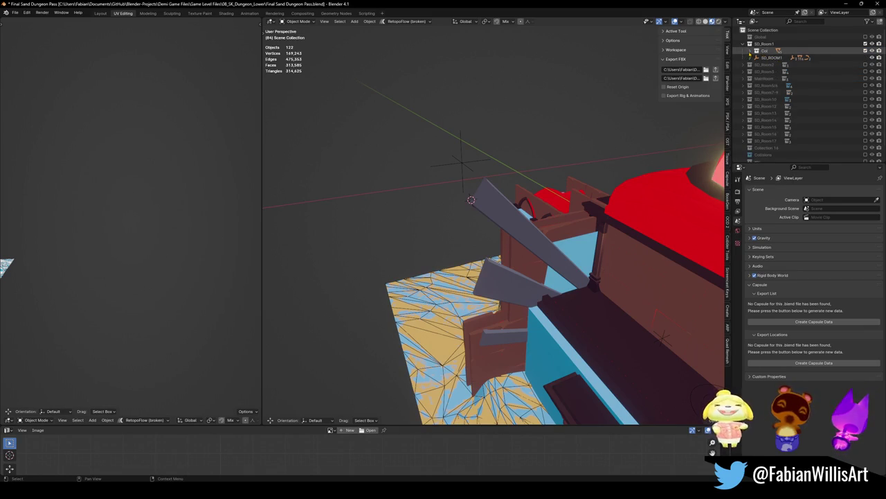
pyautogui.click(755, 57)
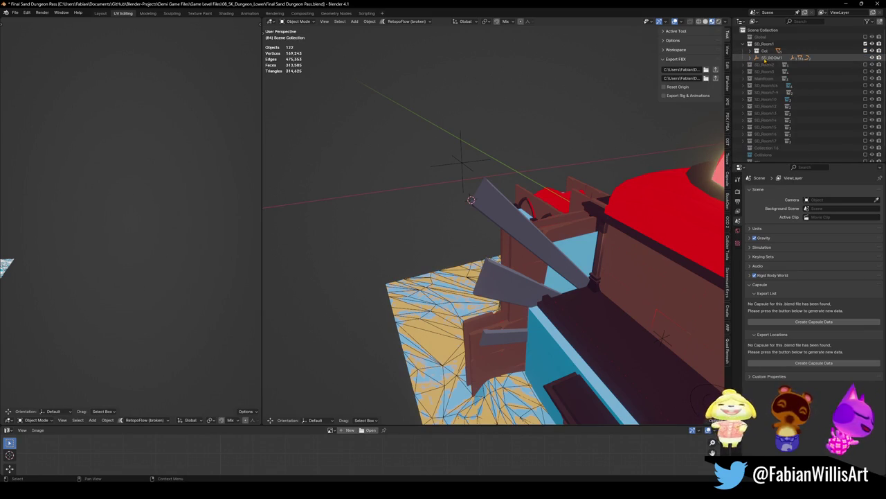
# View the dungeon building in wireframe, solid and material shading while orbiting it.
pyautogui.click(750, 58)
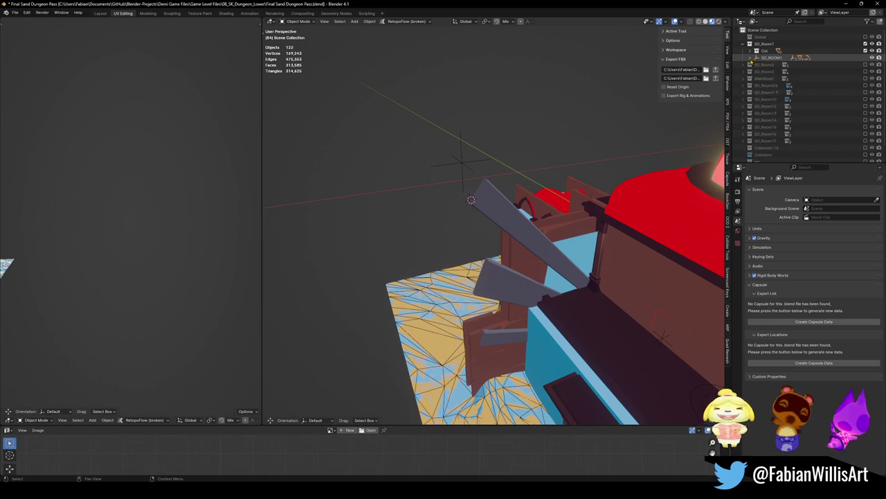
pyautogui.moveTo(568, 187)
pyautogui.mouseDown(button='middle')
pyautogui.moveTo(620, 162)
pyautogui.moveTo(554, 208)
pyautogui.moveTo(541, 233)
pyautogui.mouseUp(button='middle')
pyautogui.scroll(-5, 620, 162)
pyautogui.scroll(6, 541, 234)
pyautogui.press('z')
pyautogui.click(533, 225)
pyautogui.press('z')
pyautogui.click(545, 247)
pyautogui.moveTo(545, 247); pyautogui.dragTo(534, 200, button='middle')
pyautogui.press('z')
pyautogui.click(567, 256)
pyautogui.moveTo(568, 256); pyautogui.dragTo(514, 233, button='middle')
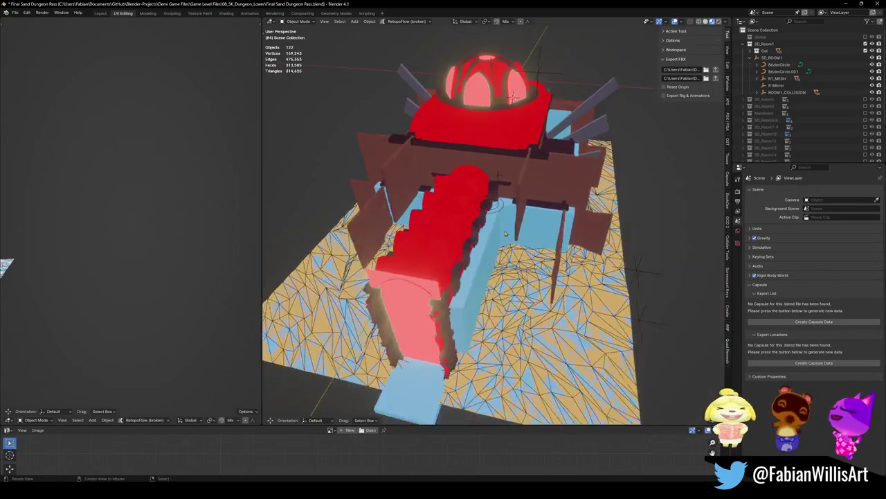
pyautogui.keyDown('shift'); pyautogui.rightClick(482, 206); pyautogui.keyUp('shift')
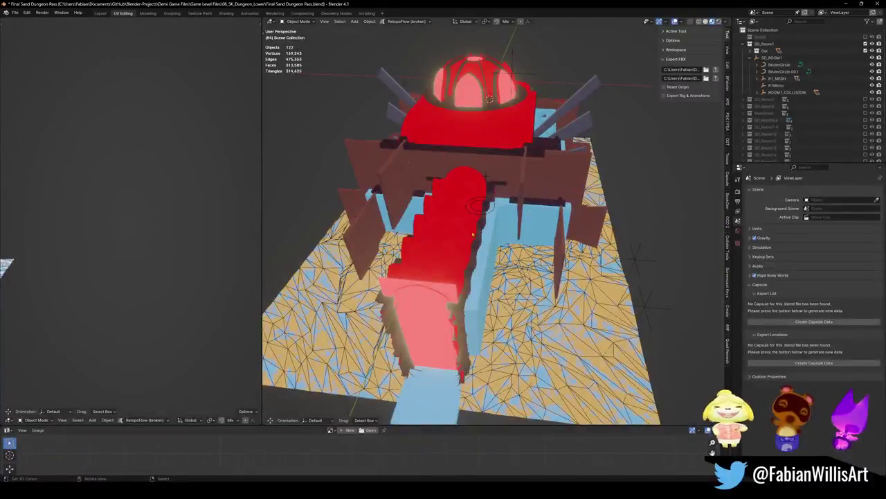
# Walk through the dungeon corridors to the red-domed room, then save the file.
pyautogui.hotkey('shift', '`')
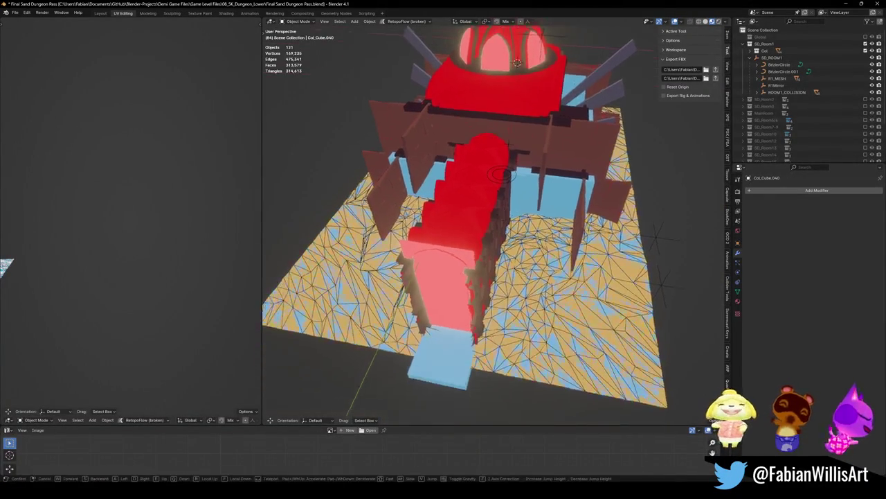
pyautogui.press('w')
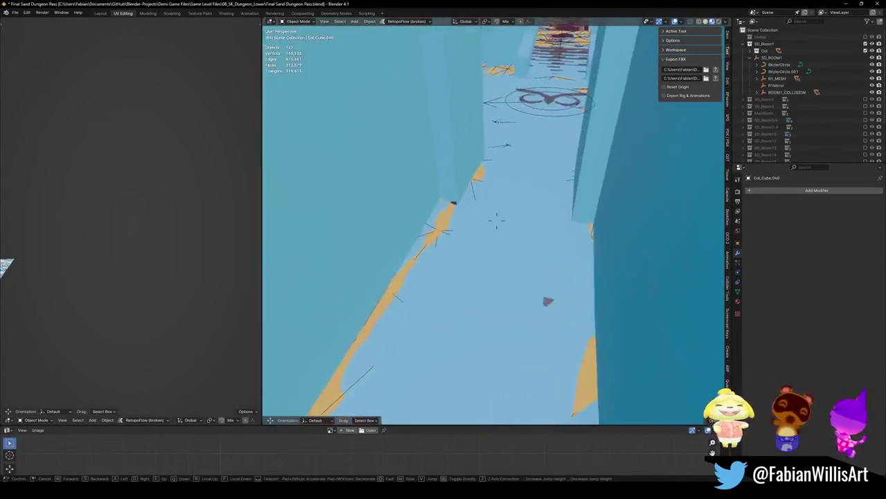
pyautogui.press('w')
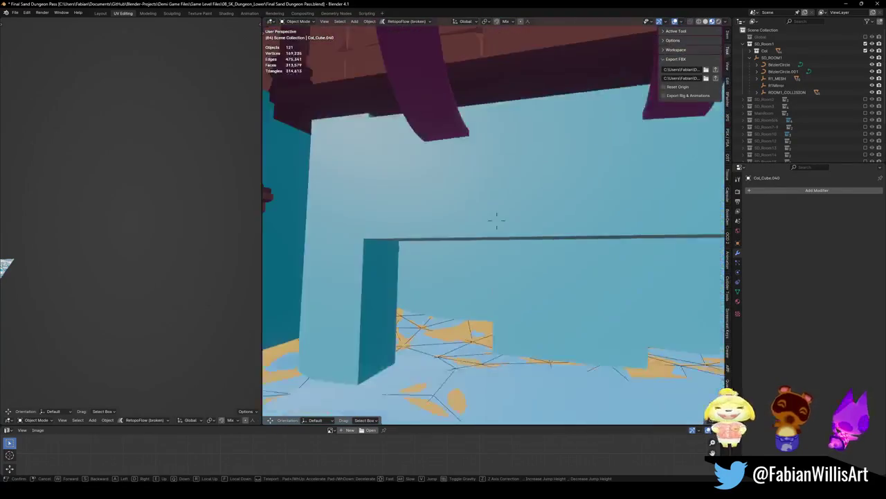
pyautogui.press('w')
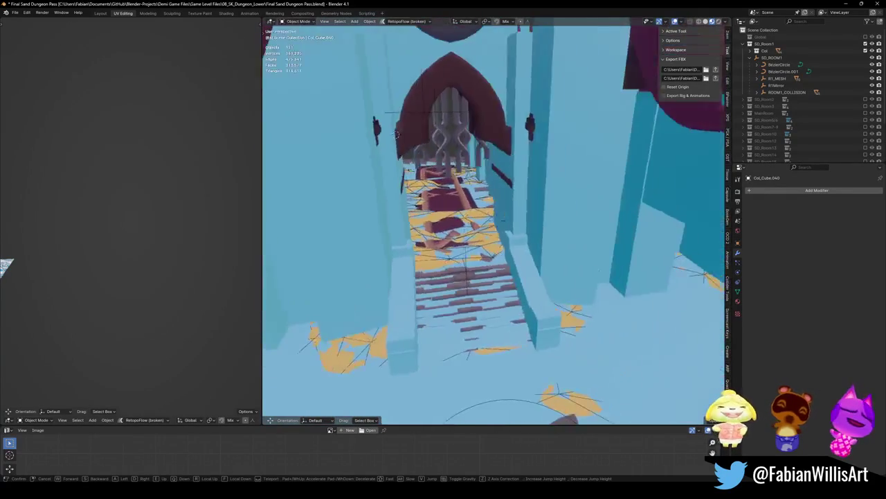
pyautogui.press('w')
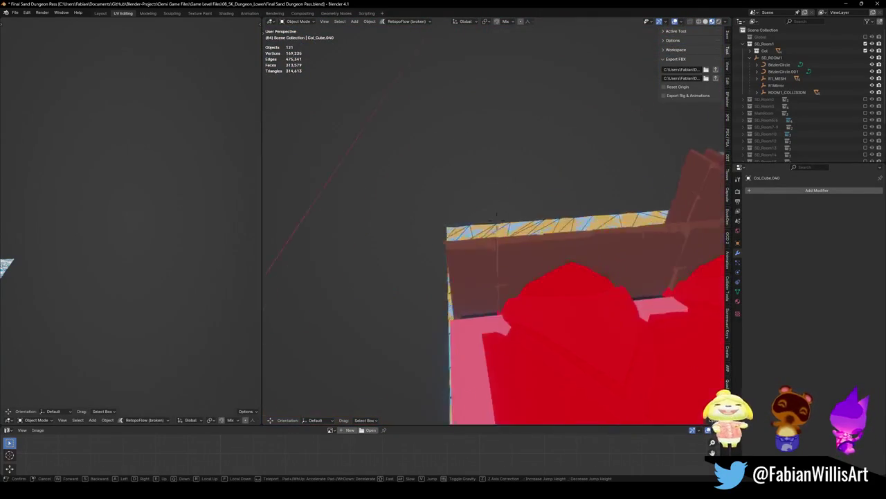
pyautogui.press('s')
pyautogui.press('w')
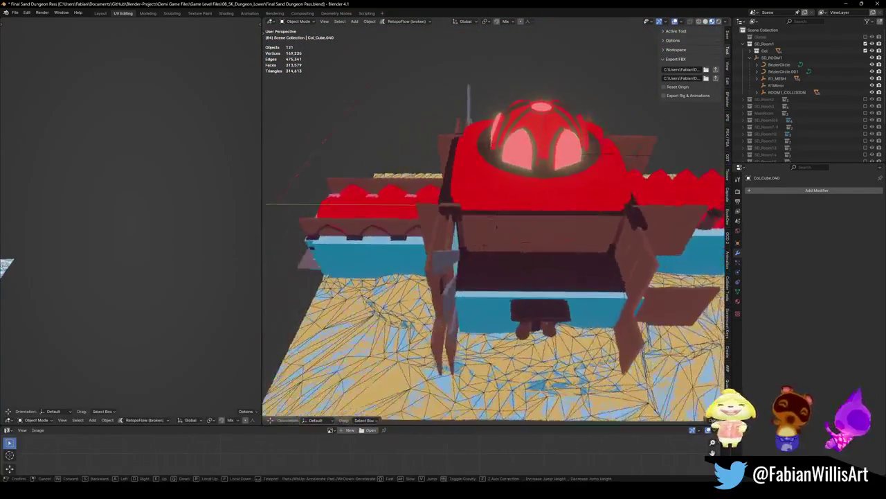
pyautogui.click(478, 250)
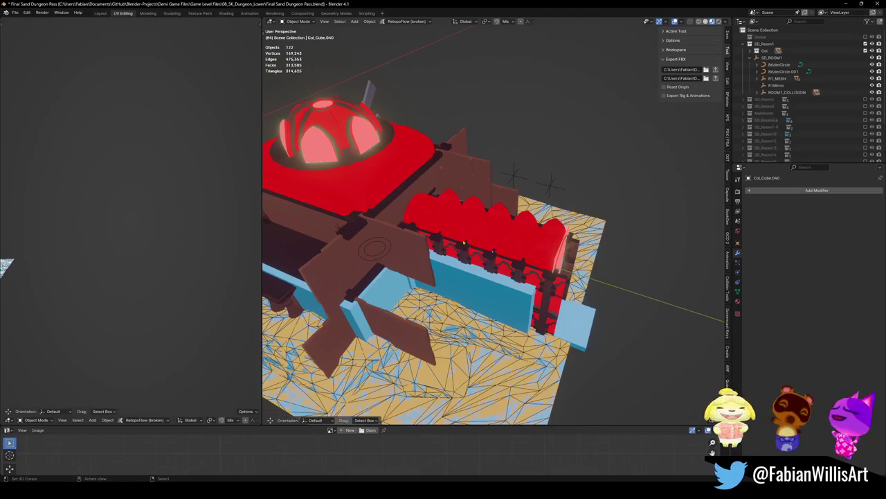
pyautogui.hotkey('ctrl', 's')
pyautogui.moveTo(477, 251); pyautogui.dragTo(523, 337, button='middle')
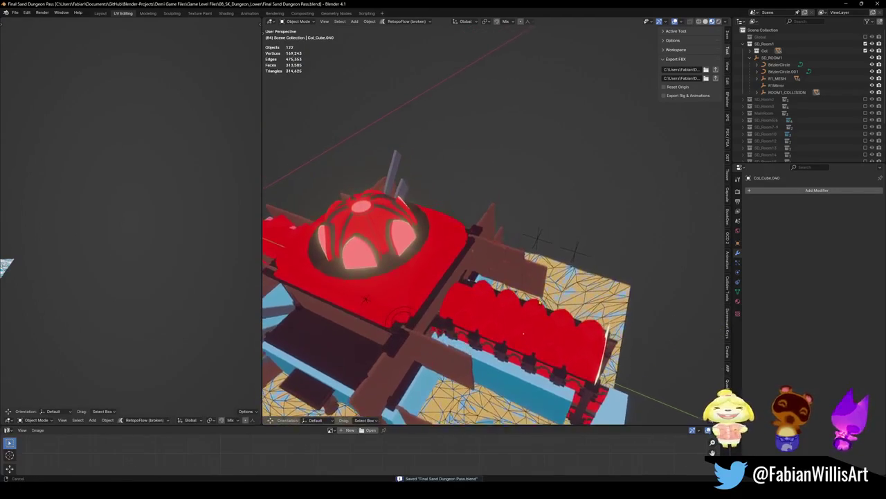
pyautogui.hotkey('ctrl', 'shift', 's')
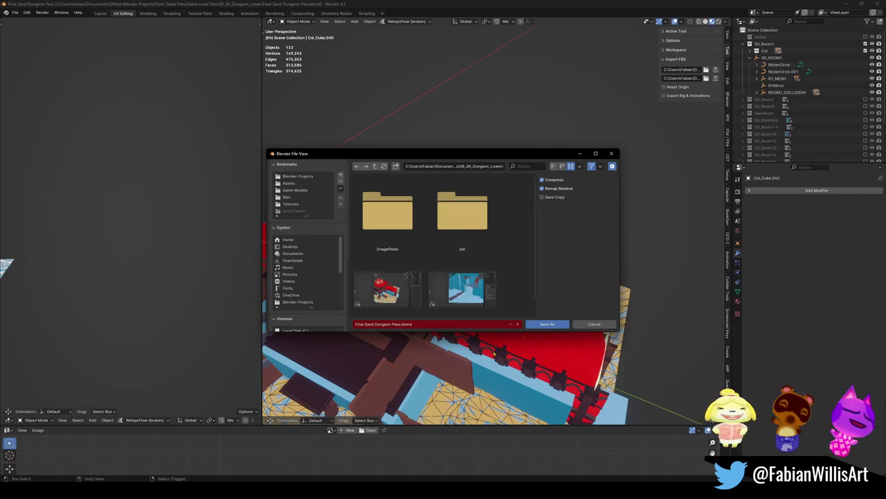
# Save as Final Sand Dungeon Pass.blend, collapse SD_ROOM1, and bring up File Explorer.
pyautogui.click(543, 323)
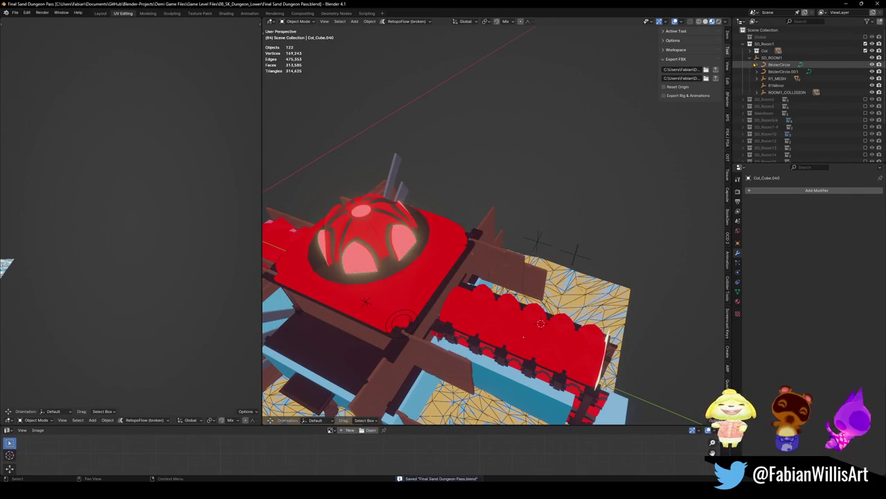
pyautogui.click(750, 58)
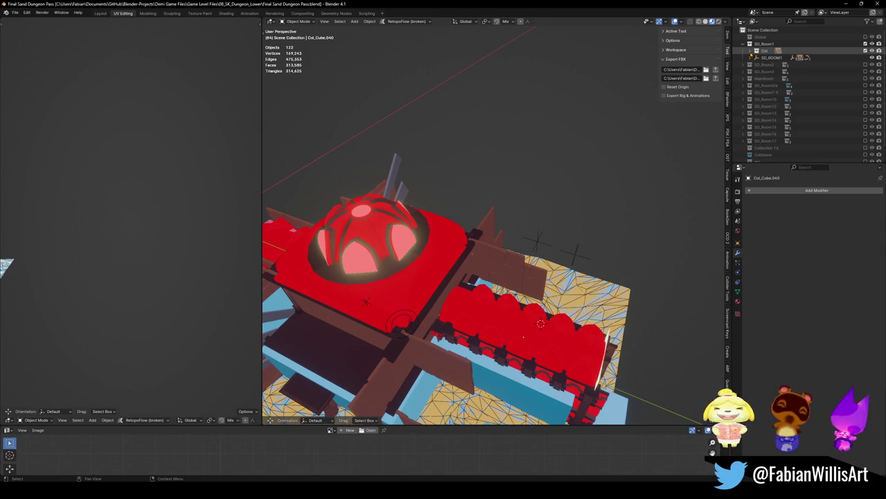
pyautogui.press('super+e')
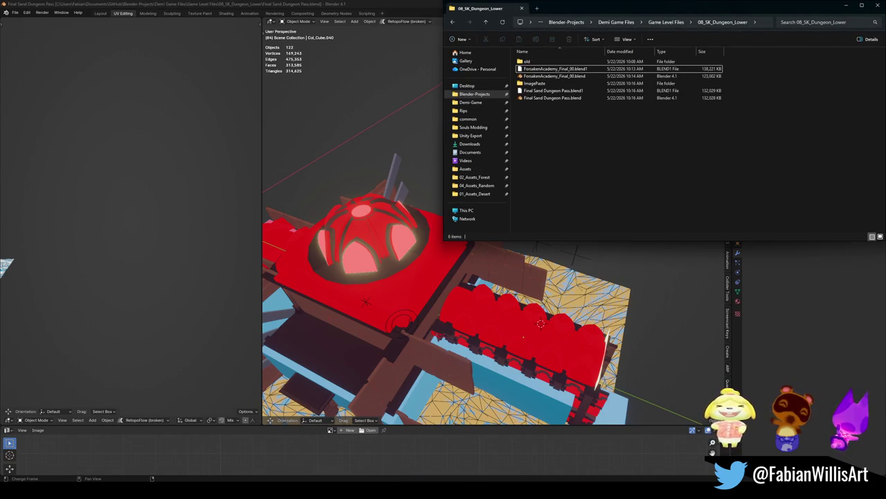
# Return from the 08_SK_Dungeon_Lower folder to the Blender scene.
pyautogui.hotkey('alt', 'Tab')
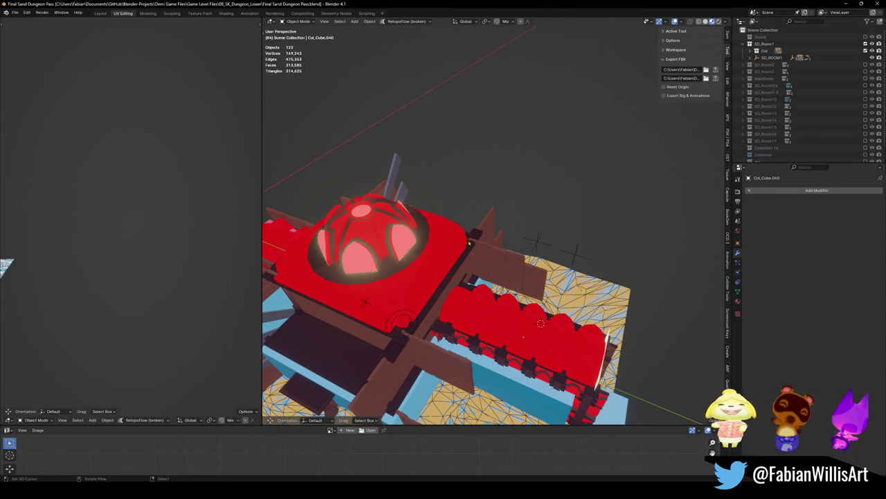
pyautogui.moveTo(423, 154); pyautogui.dragTo(485, 263, button='middle')
pyautogui.scroll(-3, 484, 263)
pyautogui.scroll(4, 443, 263)
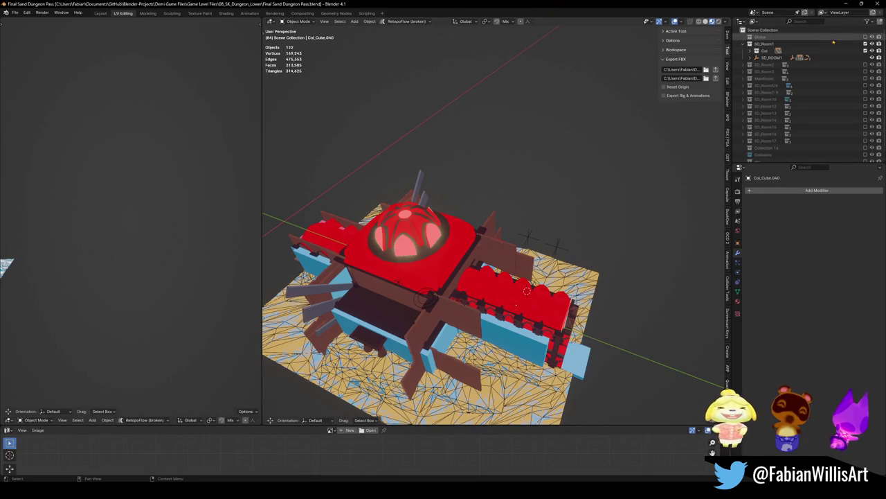
# Swap SD_Room1 for SD_Room2 in Final Sand Dungeon Pass, inspect its doorway walls, and save.
pyautogui.click(865, 43)
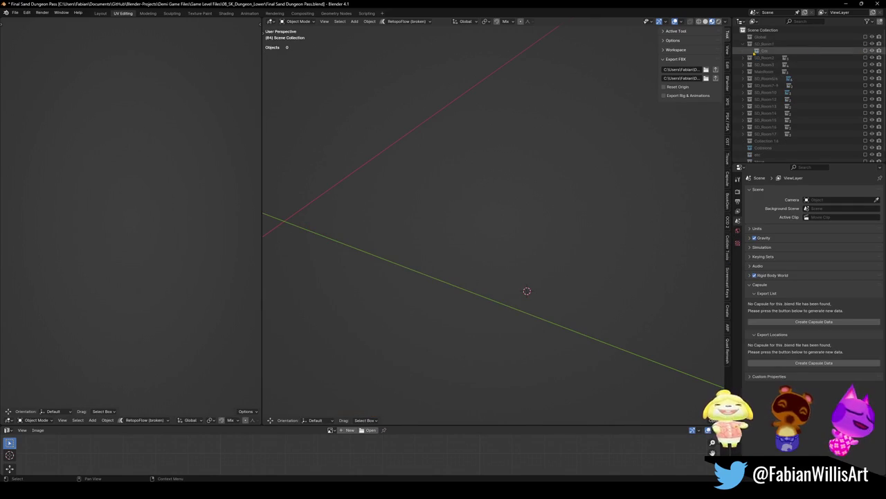
pyautogui.click(865, 50)
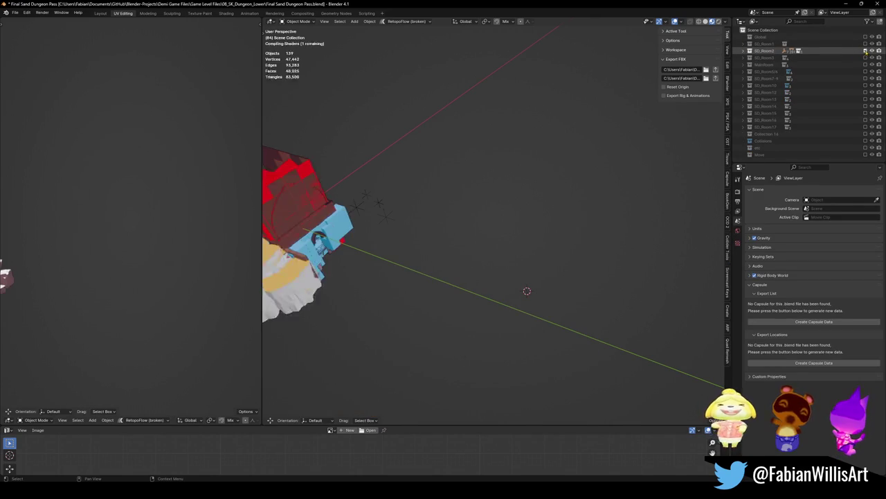
pyautogui.moveTo(607, 89)
pyautogui.mouseDown(button='middle')
pyautogui.moveTo(543, 208)
pyautogui.moveTo(530, 282)
pyautogui.mouseUp(button='middle')
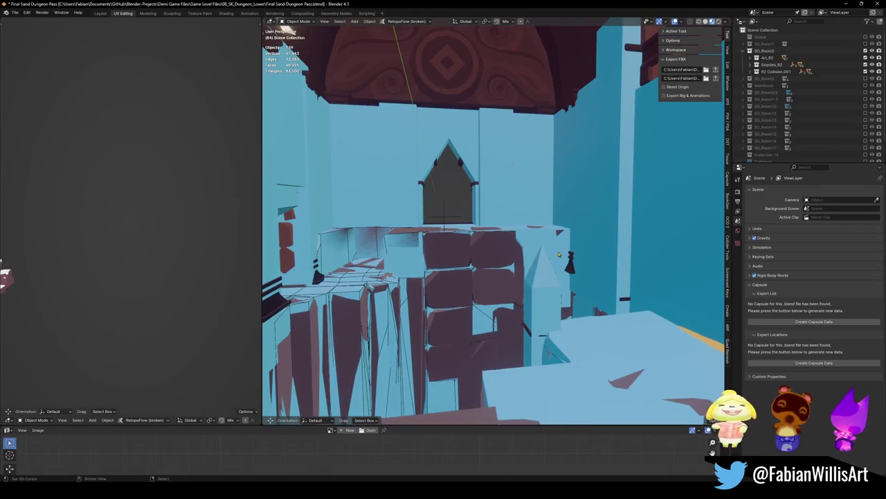
pyautogui.moveTo(529, 282)
pyautogui.keyDown('ctrl'); pyautogui.mouseDown(button='middle')
pyautogui.moveTo(537, 240)
pyautogui.moveTo(515, 241)
pyautogui.mouseUp(button='middle'); pyautogui.keyUp('ctrl')
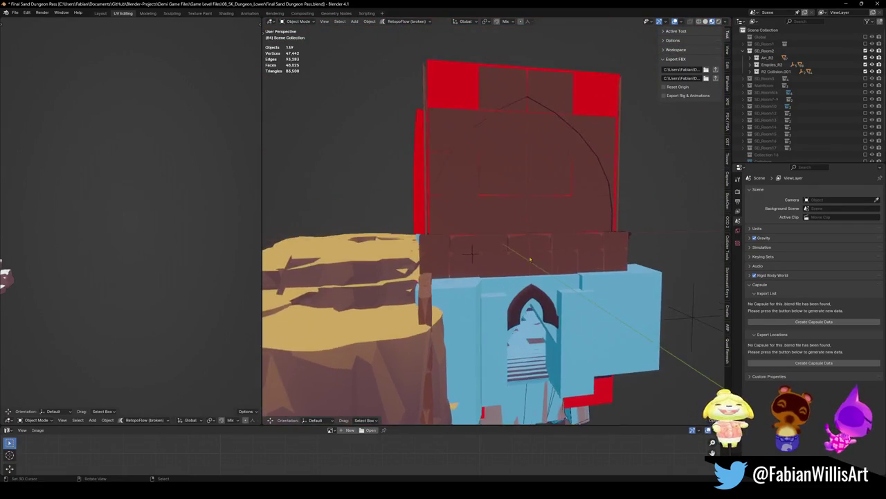
pyautogui.hotkey('ctrl', 's')
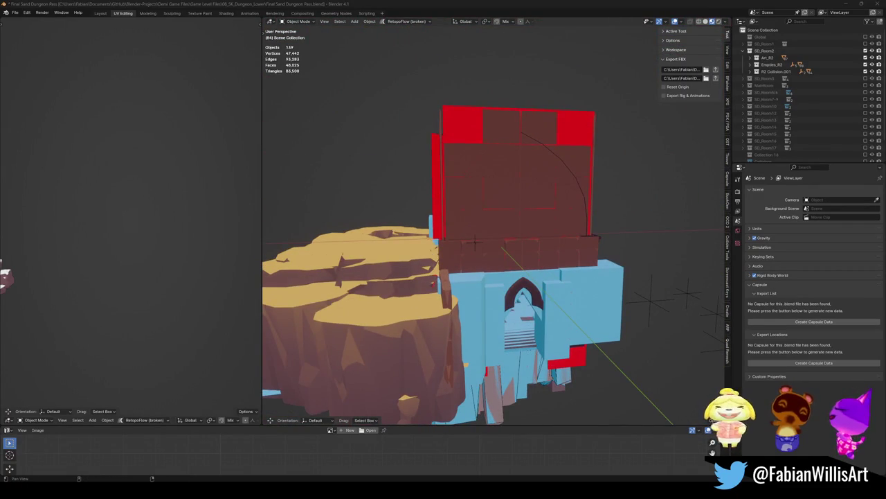
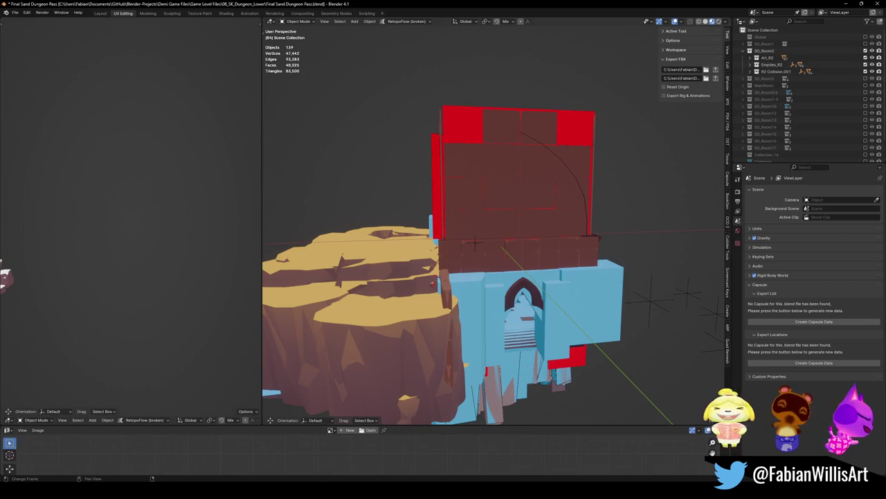
# Delete the Art_R2 collection, keeping its objects under SD_Room2.
pyautogui.press('super+e')
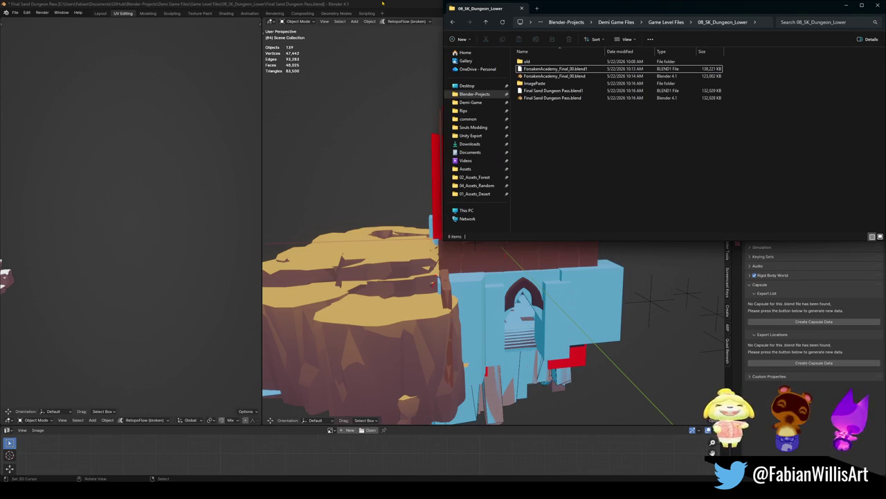
pyautogui.hotkey('alt', 'Tab')
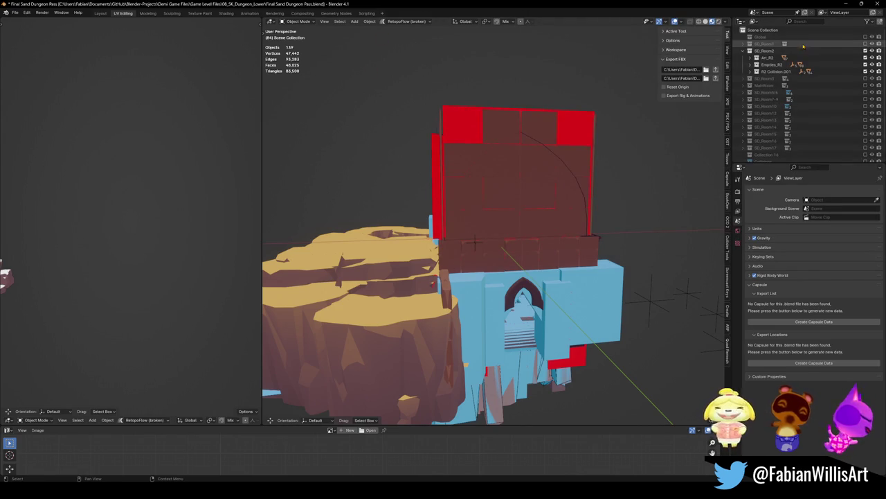
pyautogui.click(750, 64)
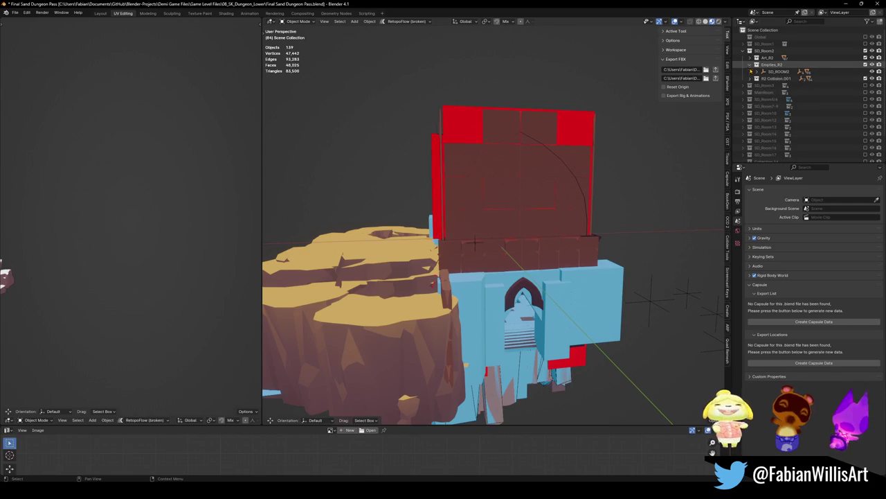
pyautogui.click(751, 59)
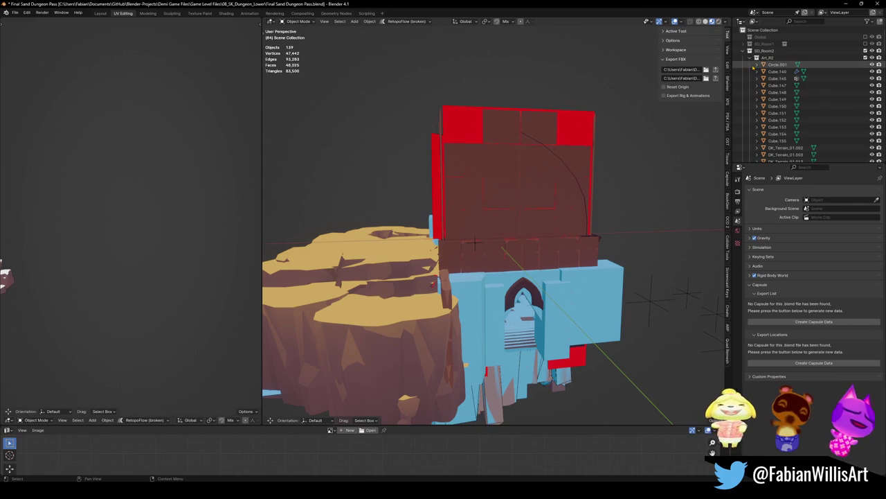
pyautogui.click(751, 58)
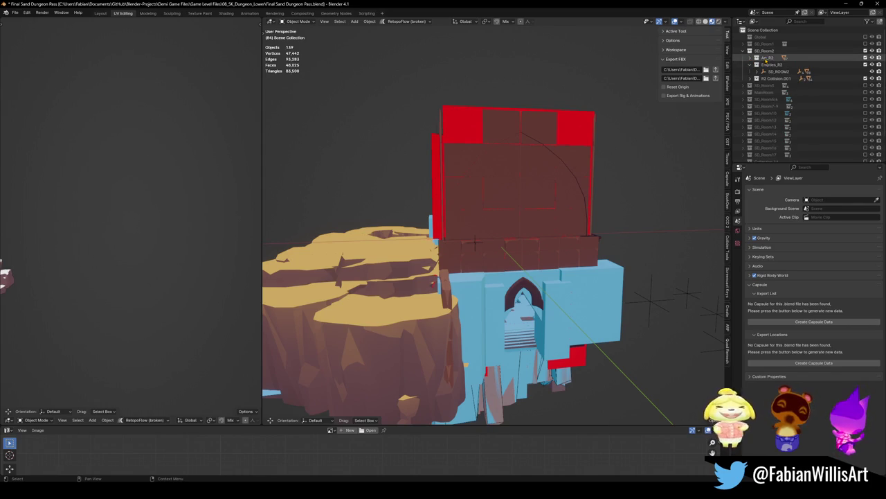
pyautogui.rightClick(766, 58)
pyautogui.click(742, 64)
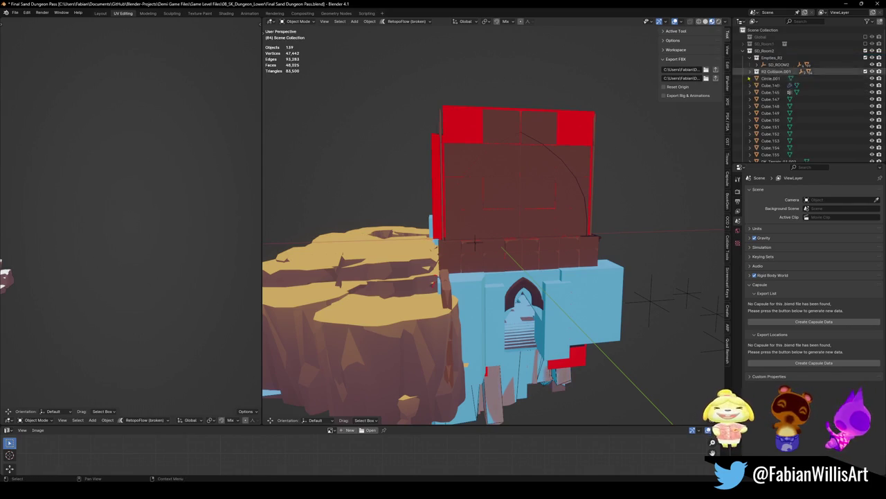
# Delete the R2 Collision.001 and Empties_R2 collections the same way.
pyautogui.click(777, 72)
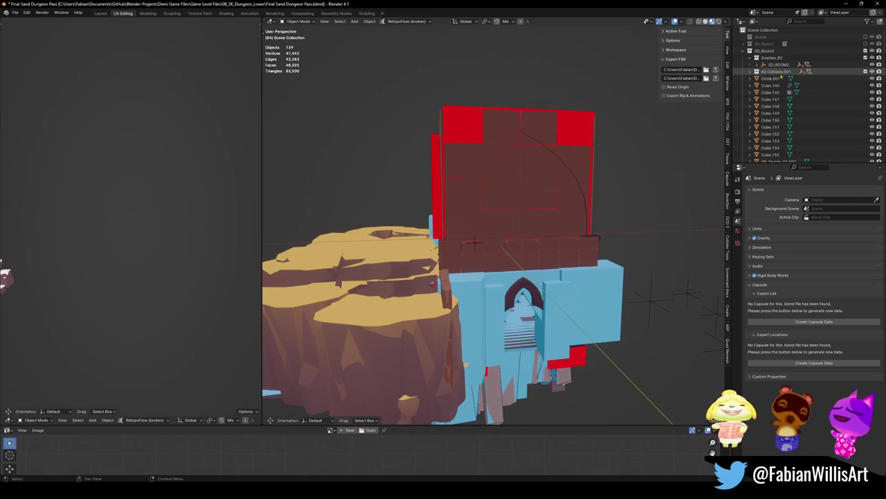
pyautogui.click(779, 72)
pyautogui.rightClick(746, 72)
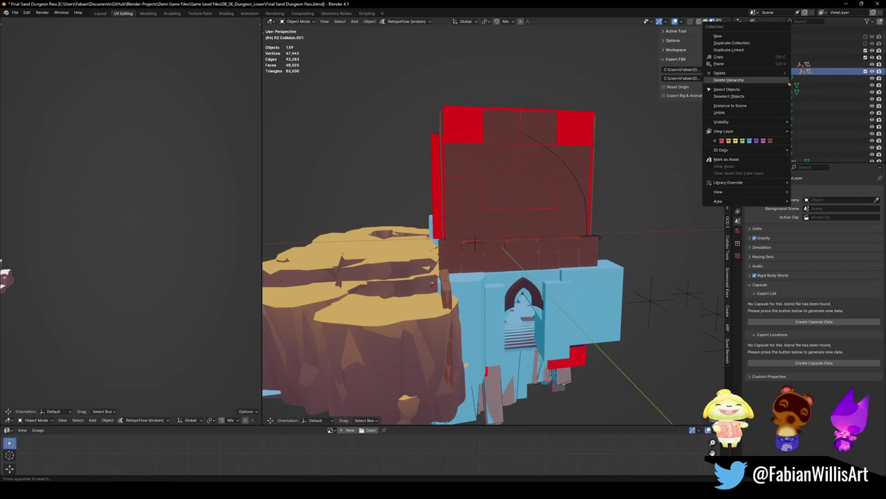
pyautogui.click(746, 72)
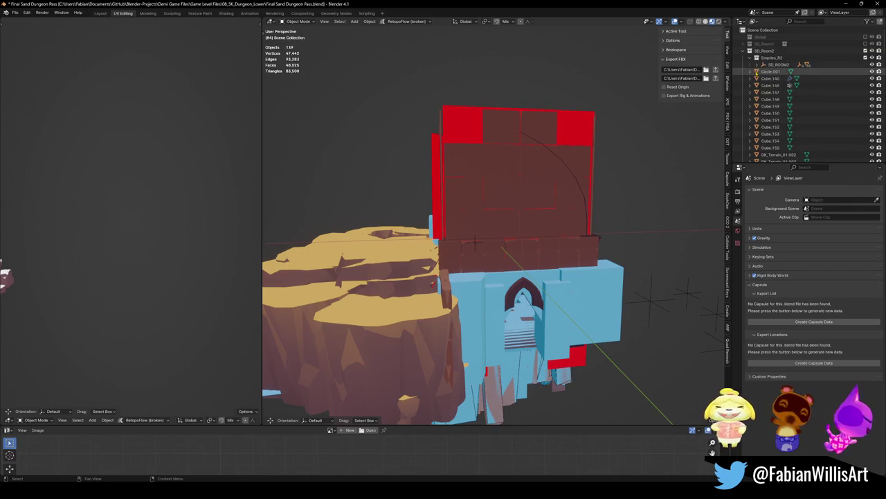
pyautogui.click(779, 59)
pyautogui.rightClick(777, 61)
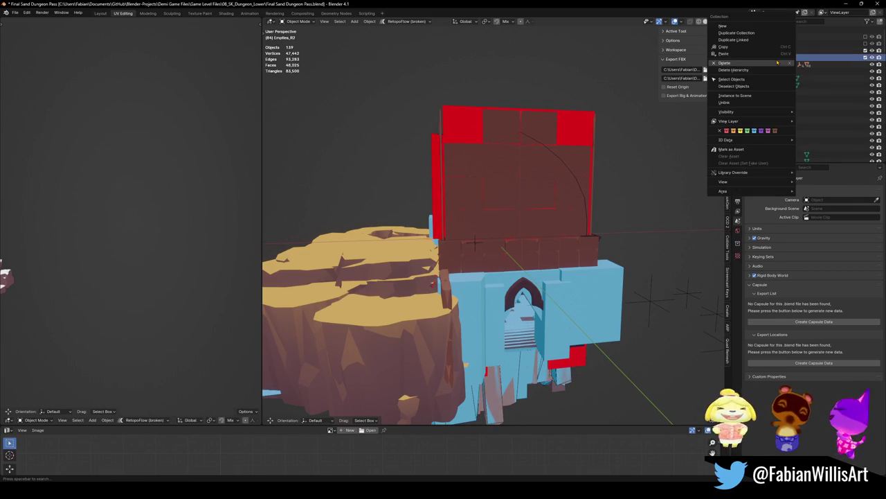
pyautogui.click(765, 65)
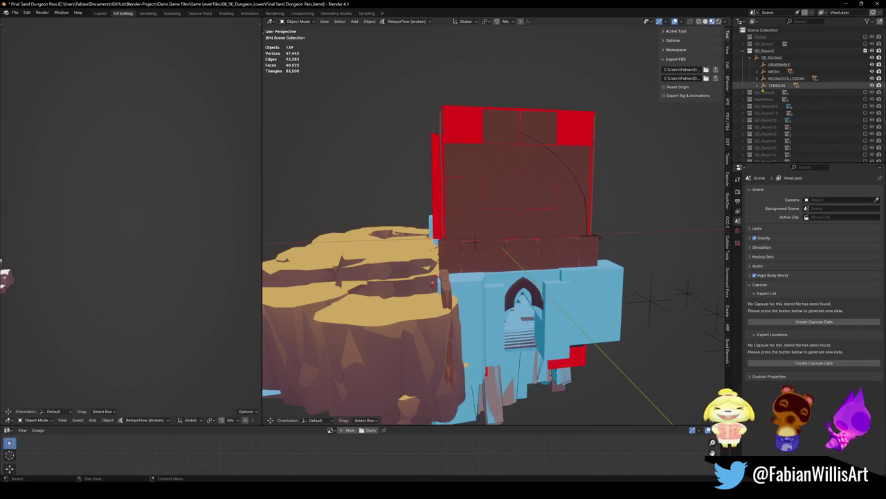
pyautogui.click(757, 85)
pyautogui.click(757, 85)
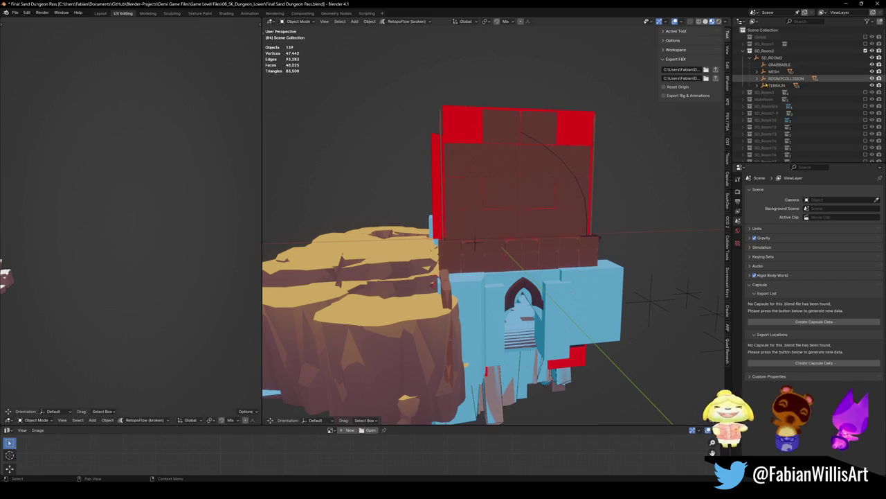
pyautogui.click(779, 64)
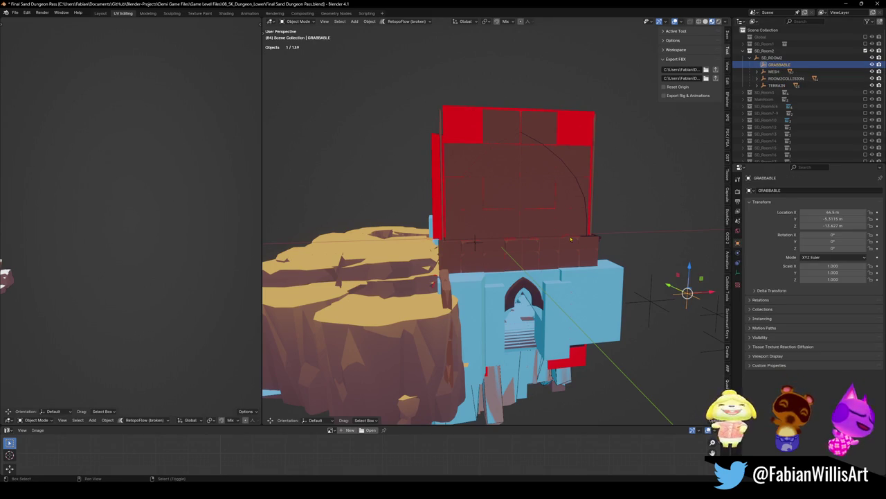
pyautogui.moveTo(554, 208); pyautogui.dragTo(607, 212, button='middle')
pyautogui.moveTo(471, 217); pyautogui.dragTo(468, 234, button='middle')
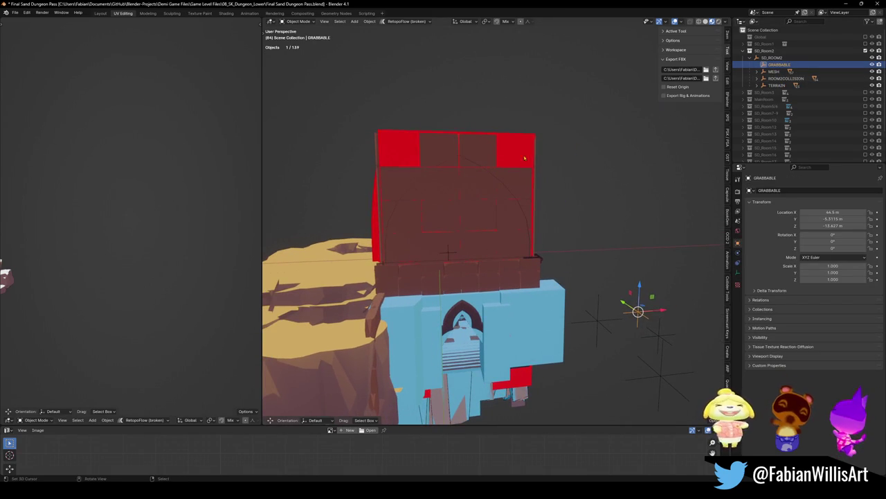
pyautogui.hotkey('alt', 'a')
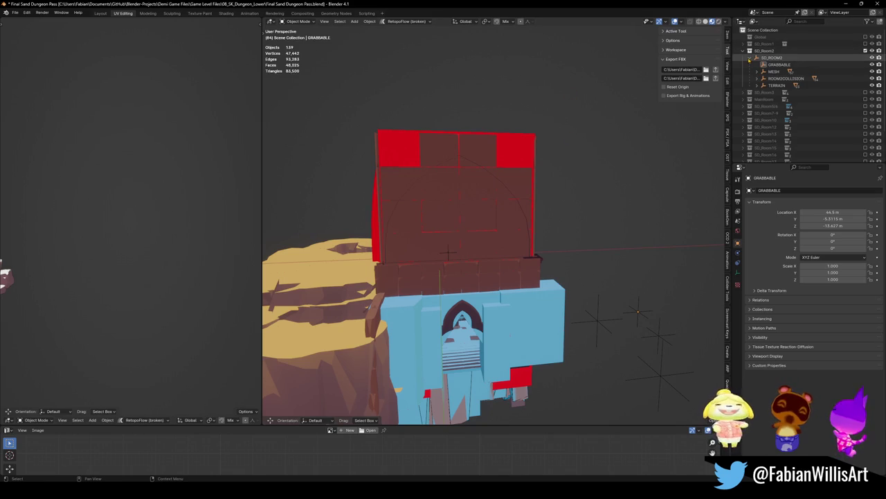
pyautogui.click(860, 61)
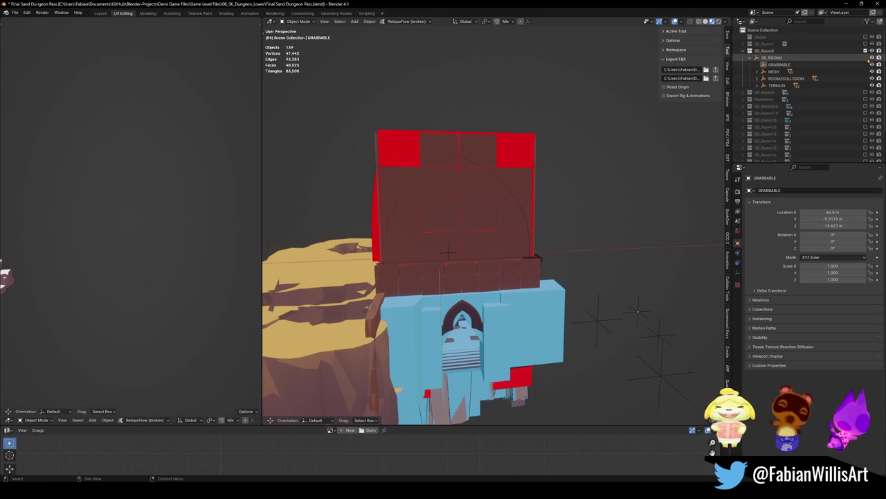
pyautogui.press('Delete')
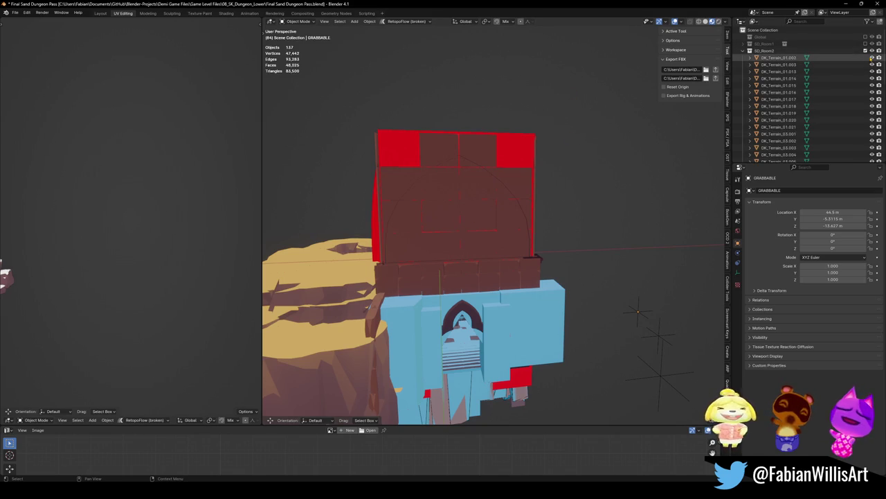
pyautogui.click(854, 61)
pyautogui.press('Delete')
pyautogui.press('Delete')
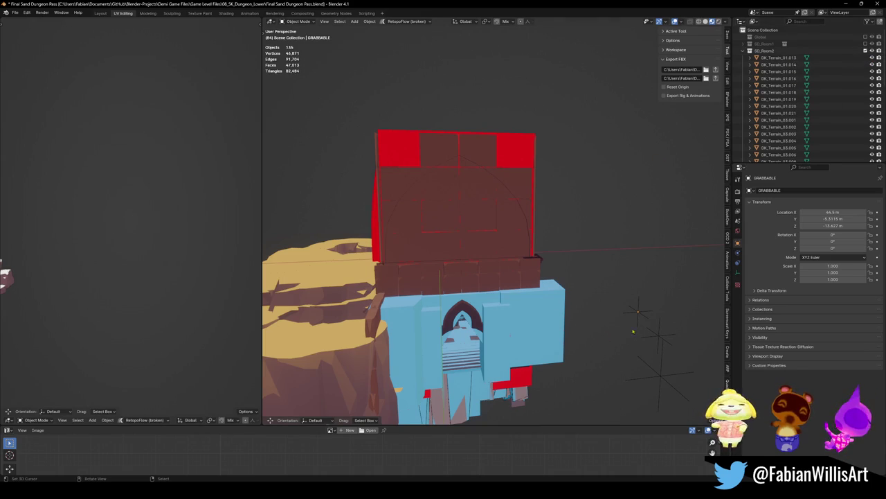
pyautogui.click(744, 51)
pyautogui.hotkey('ctrl', 'z')
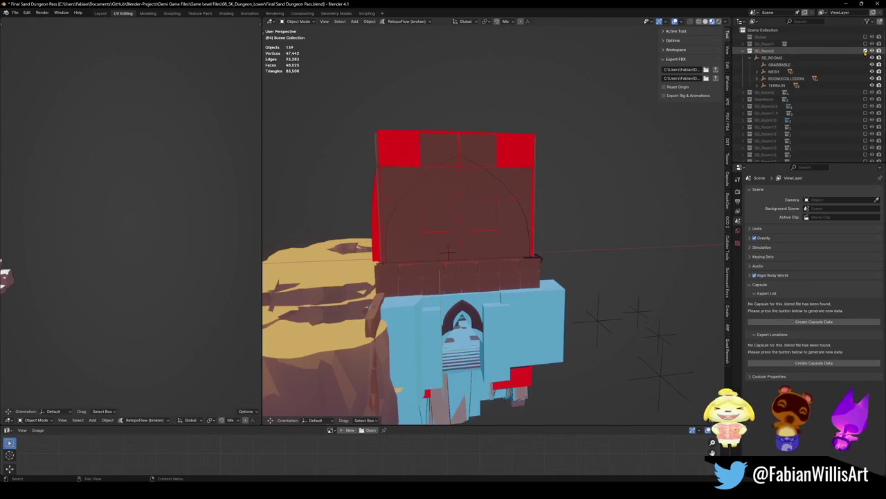
pyautogui.click(752, 58)
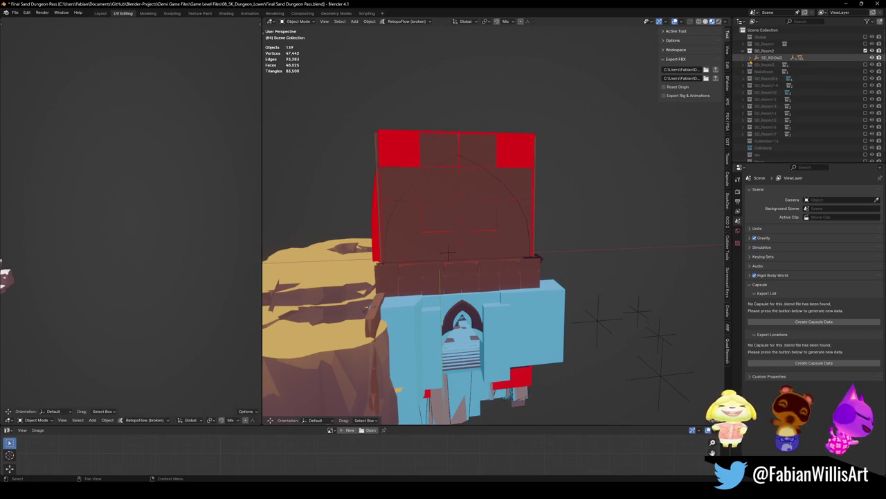
pyautogui.click(751, 58)
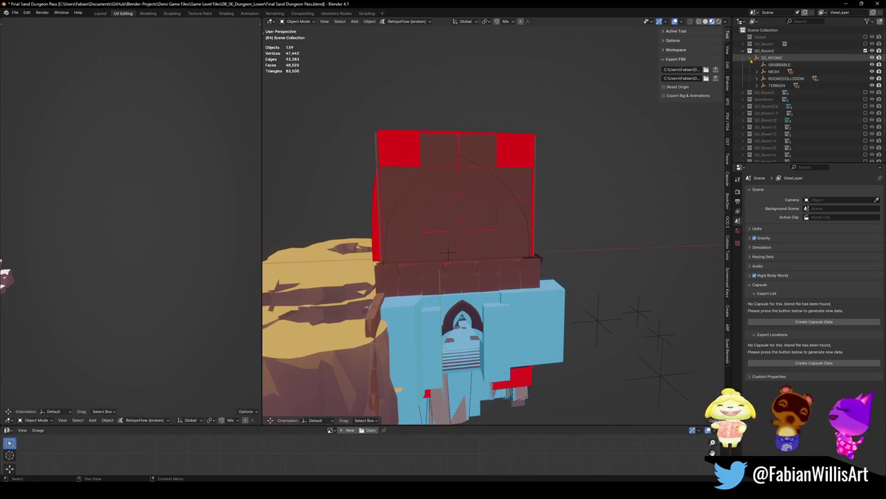
pyautogui.click(772, 58)
pyautogui.scroll(-4, 484, 235)
pyautogui.moveTo(485, 236)
pyautogui.mouseDown(button='middle')
pyautogui.moveTo(547, 227)
pyautogui.moveTo(523, 219)
pyautogui.mouseUp(button='middle')
pyautogui.scroll(3, 547, 226)
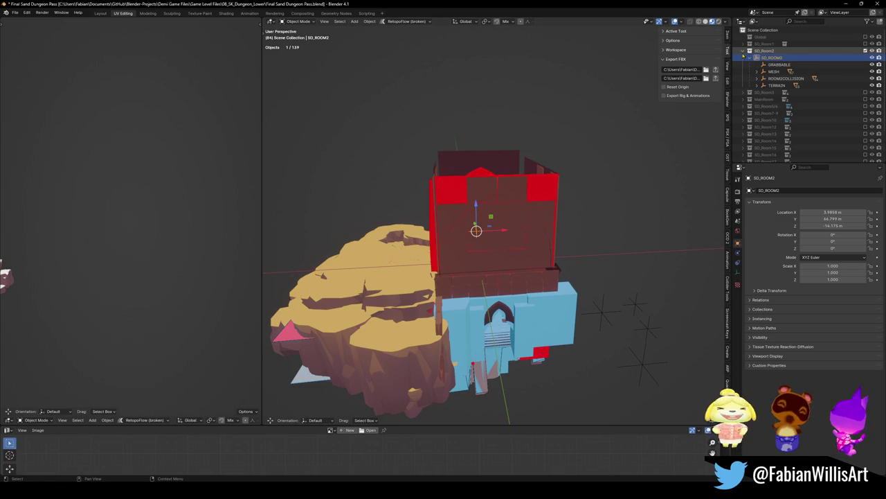
# Collapse SD_Room2, save Final Sand Dungeon Pass.blend, then turn off SD_Room2's visibility.
pyautogui.click(744, 51)
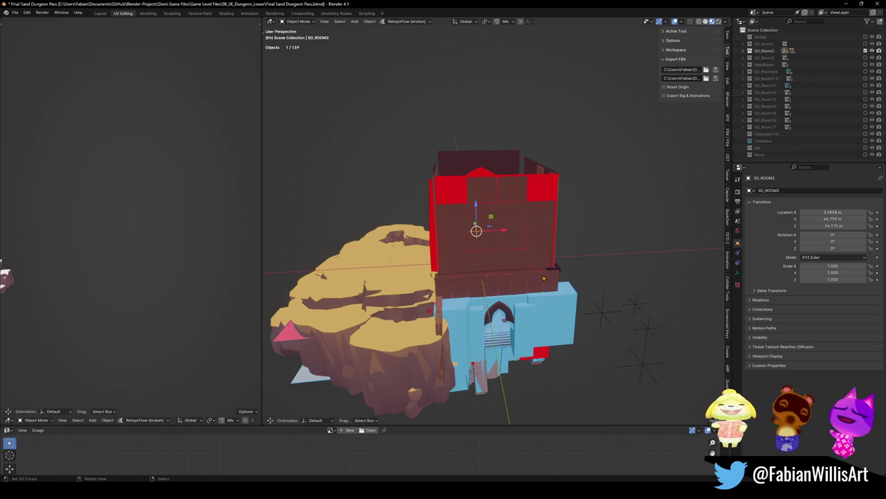
pyautogui.moveTo(575, 166); pyautogui.dragTo(565, 194, button='middle')
pyautogui.hotkey('ctrl', 's')
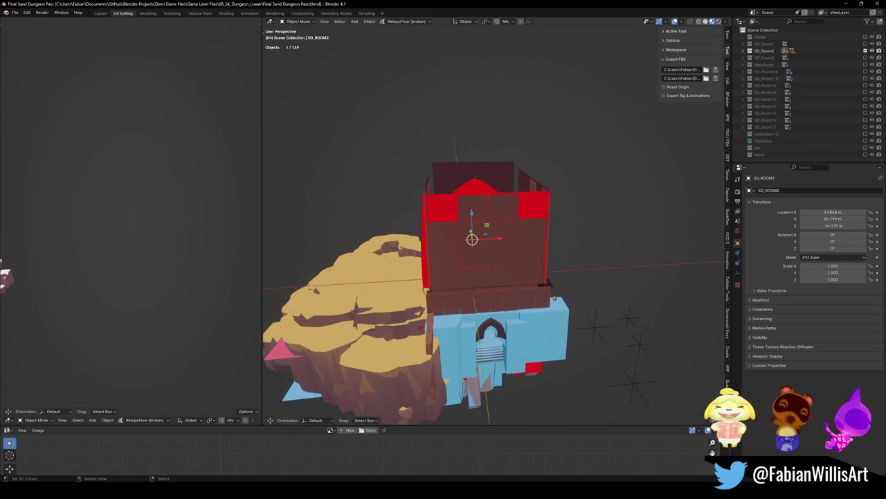
pyautogui.moveTo(554, 298); pyautogui.dragTo(560, 277, button='middle')
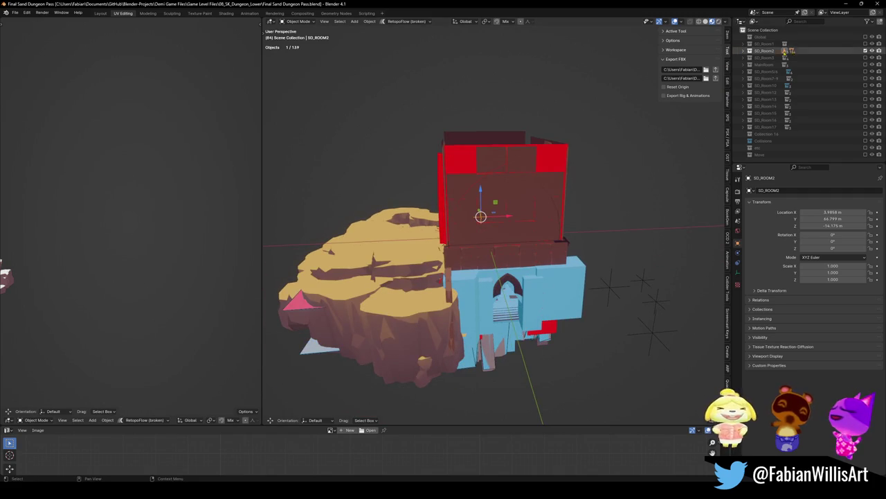
pyautogui.click(865, 51)
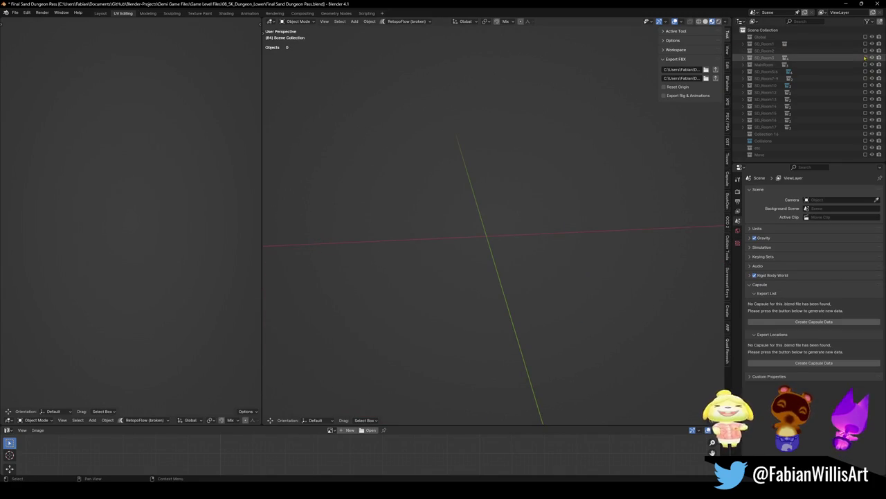
# Show and expand SD_Room3 to inspect it, briefly re-including then excluding SD_Room2.
pyautogui.click(865, 58)
pyautogui.click(744, 58)
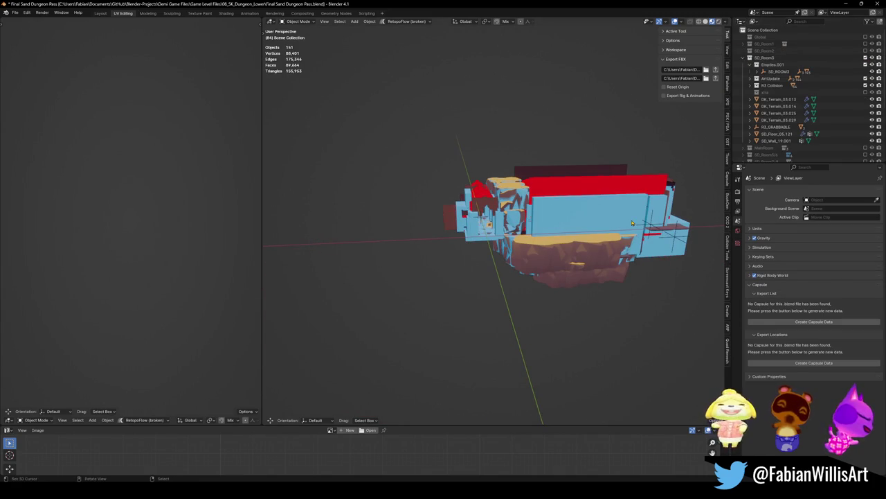
pyautogui.moveTo(561, 192); pyautogui.dragTo(526, 207, button='middle')
pyautogui.scroll(5, 526, 208)
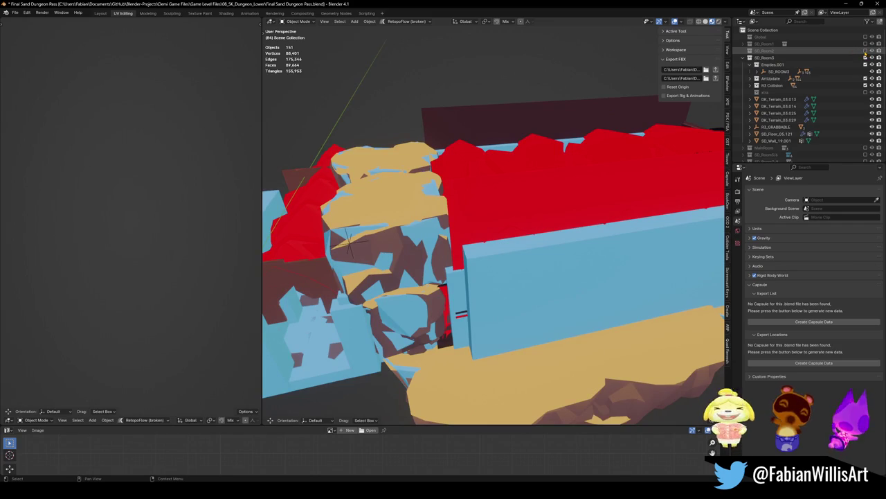
pyautogui.click(865, 51)
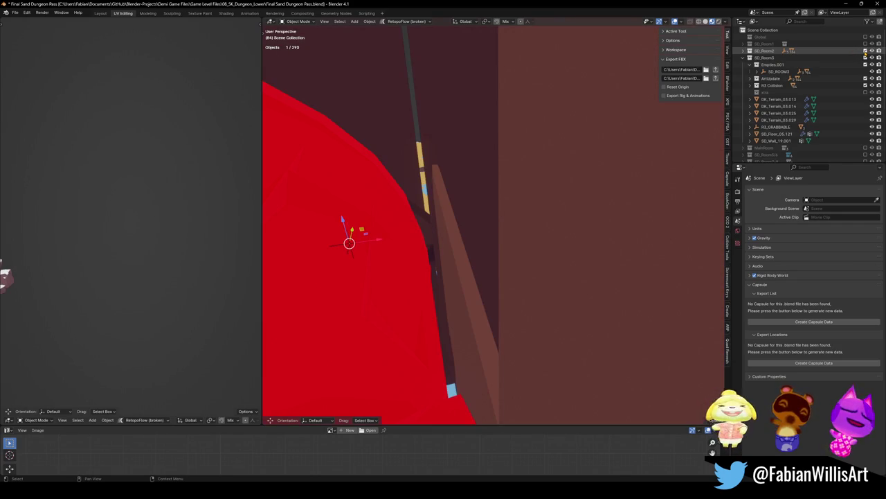
pyautogui.click(865, 51)
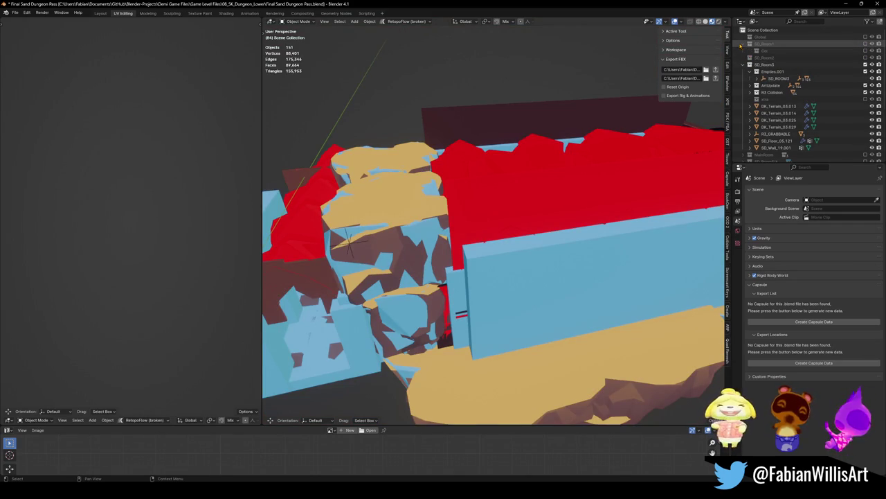
# Include SD_Room1, delete its Col collection, then exclude SD_Room1 again.
pyautogui.click(742, 45)
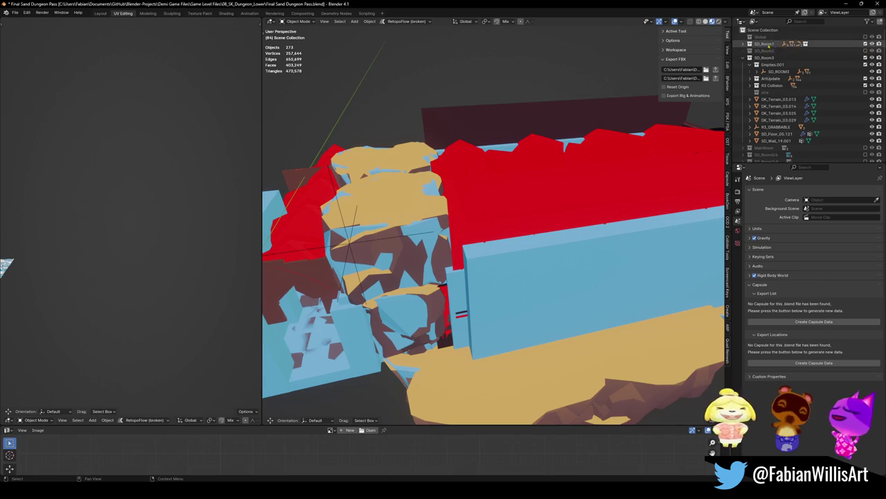
pyautogui.click(864, 45)
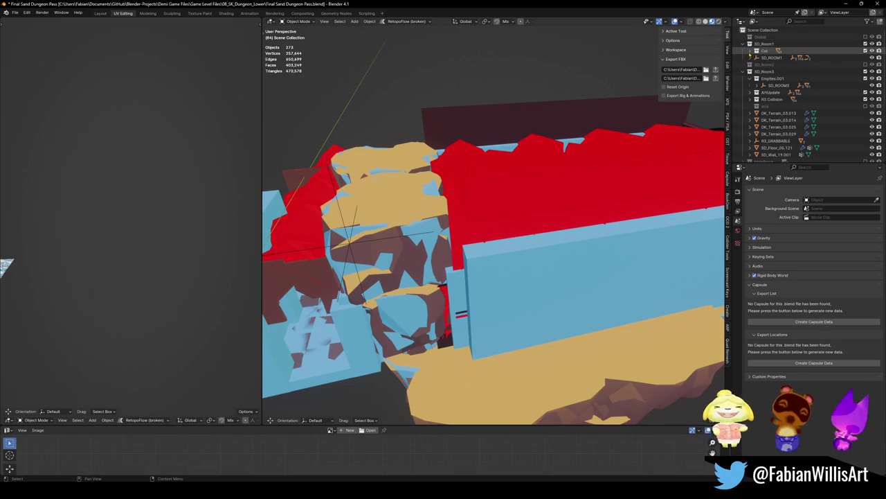
pyautogui.rightClick(753, 52)
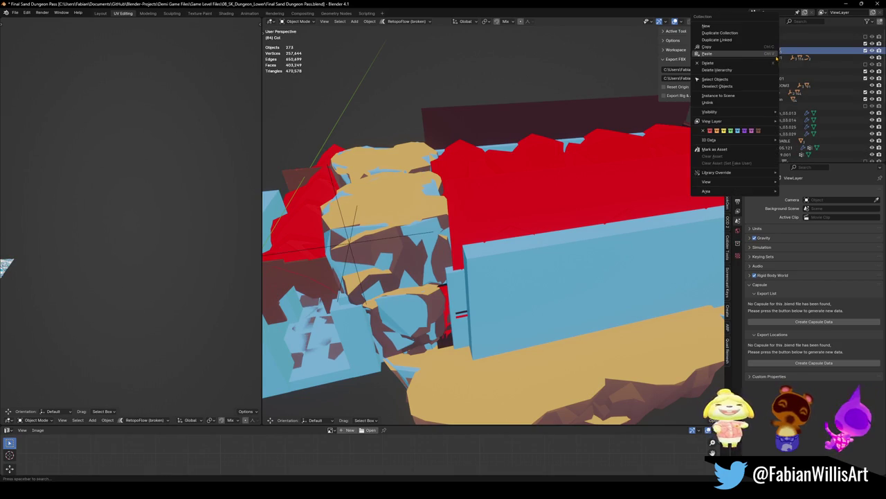
pyautogui.click(746, 64)
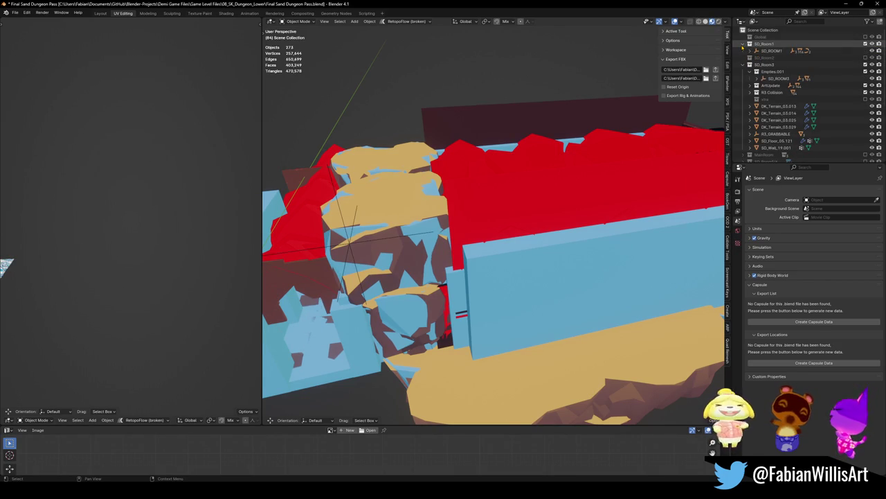
pyautogui.click(744, 44)
pyautogui.click(865, 44)
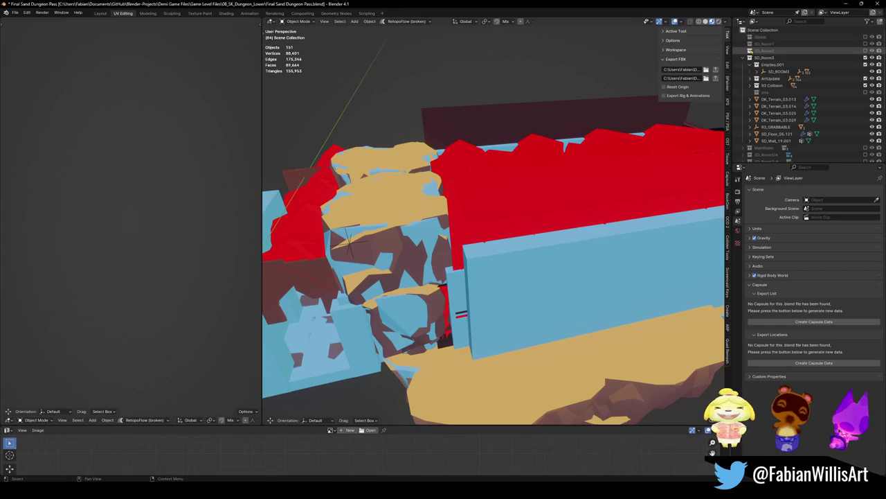
# Select SD_Room3, view down the dungeon's length, and save the file.
pyautogui.click(769, 57)
pyautogui.scroll(-3, 653, 74)
pyautogui.moveTo(653, 74); pyautogui.dragTo(542, 199, button='middle')
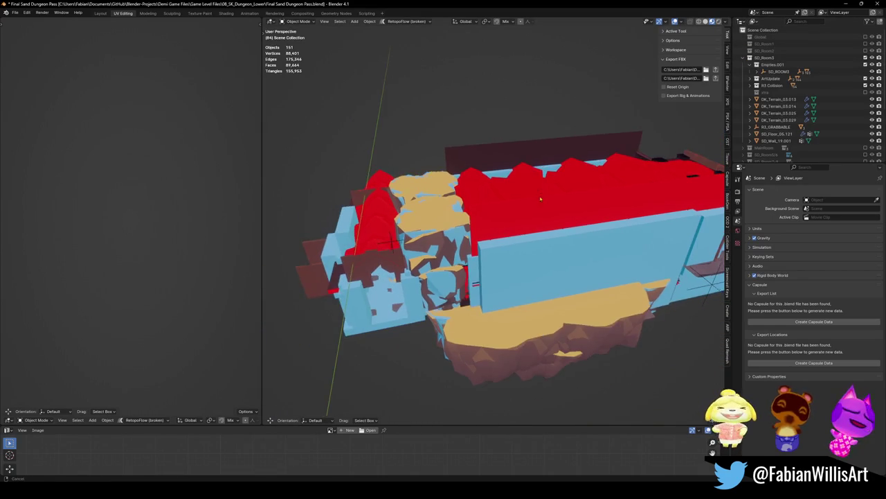
pyautogui.hotkey('ctrl', 's')
pyautogui.hotkey('shift', '`')
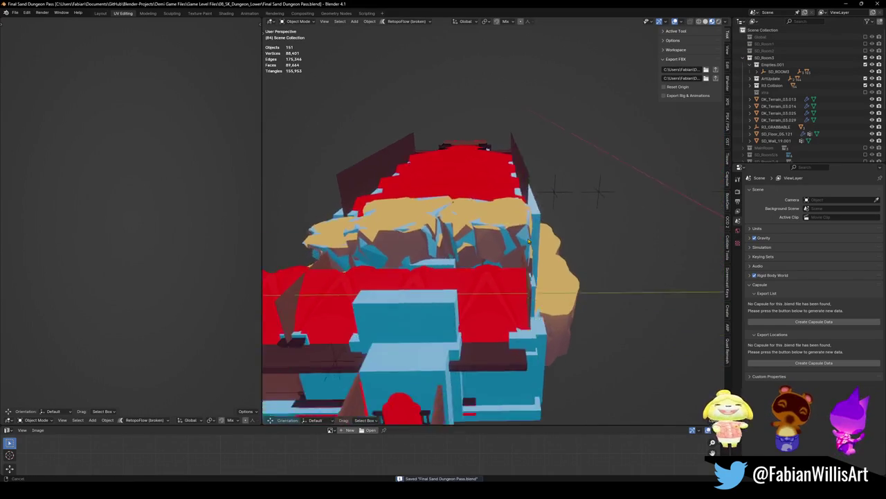
pyautogui.press('w')
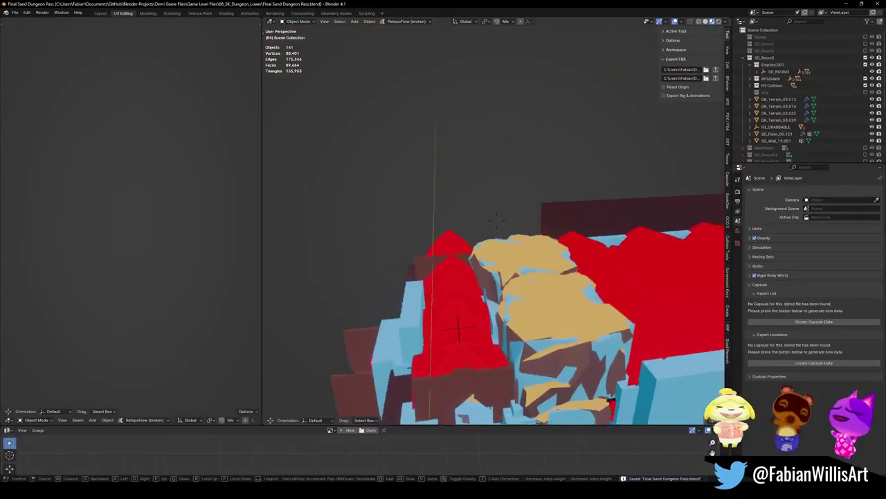
pyautogui.press('Return')
pyautogui.click(749, 57)
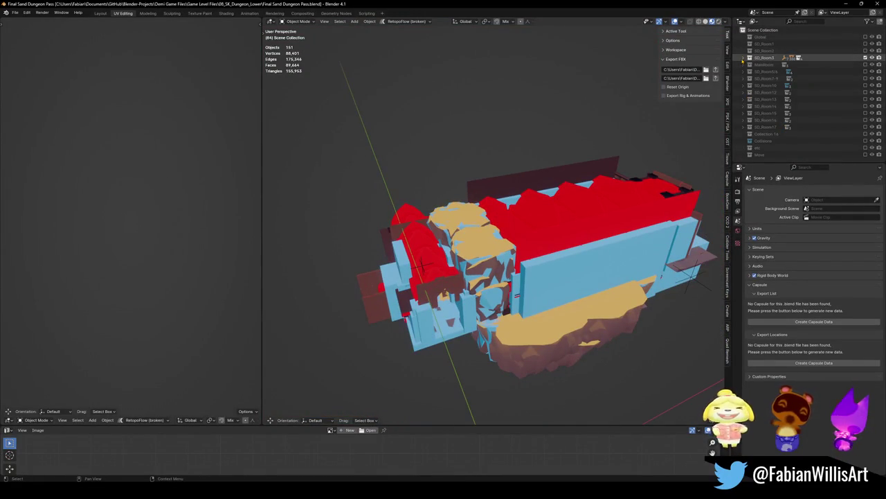
pyautogui.click(743, 58)
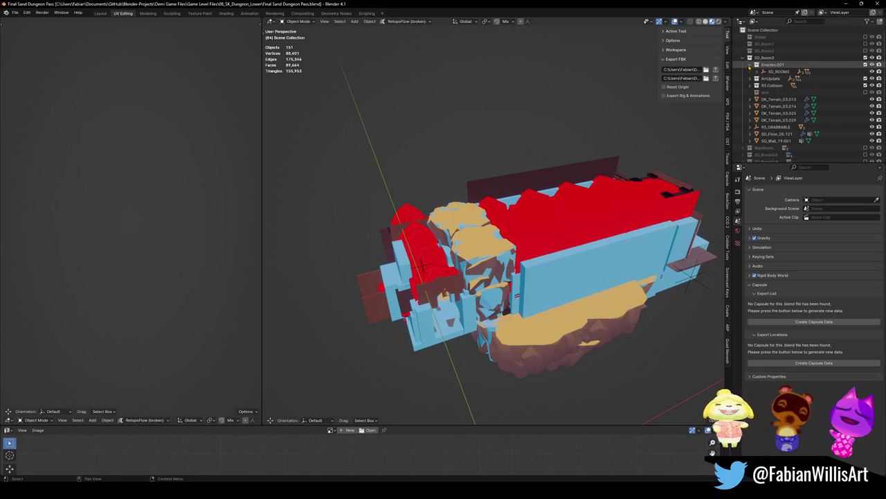
pyautogui.rightClick(770, 66)
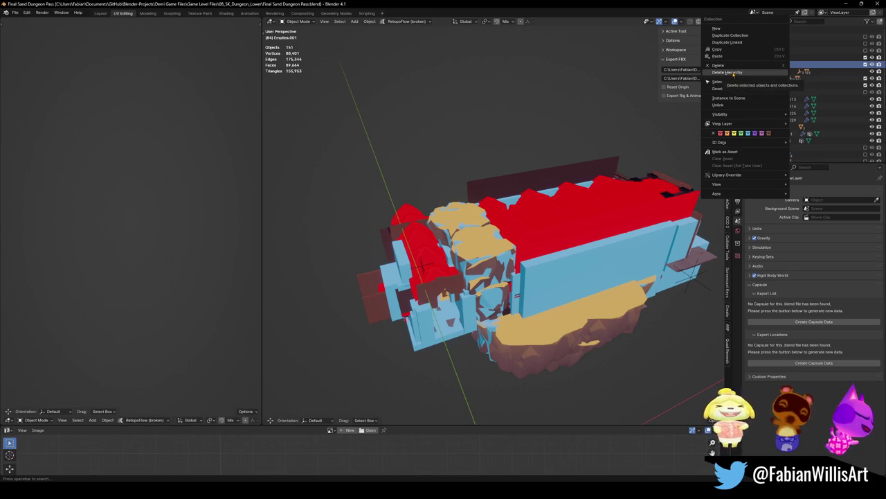
# Delete the Empties.001, ArtUpdate and R3 Collision collections with their contents.
pyautogui.click(720, 66)
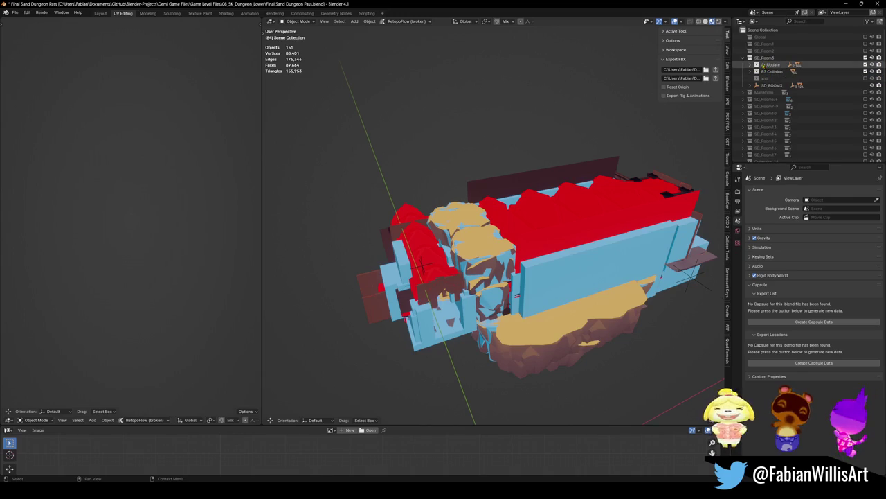
pyautogui.click(770, 64)
pyautogui.click(757, 65)
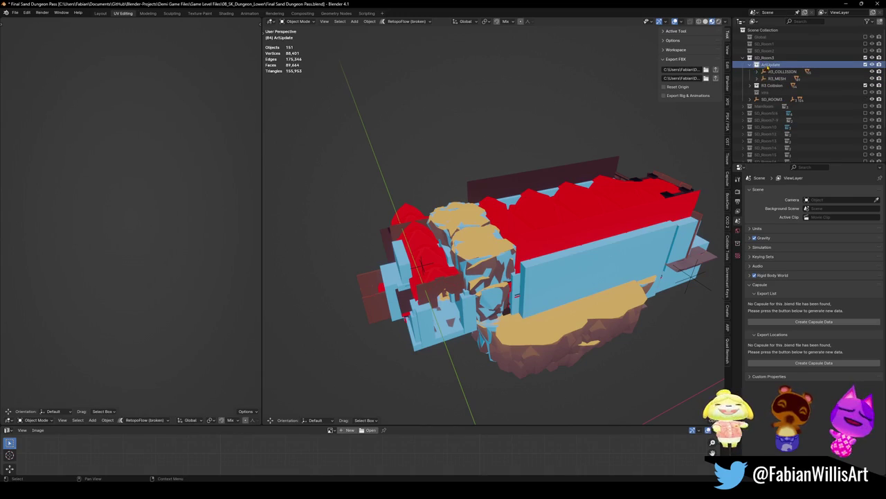
pyautogui.rightClick(768, 65)
pyautogui.click(756, 67)
pyautogui.click(756, 64)
pyautogui.click(756, 64)
pyautogui.rightClick(755, 64)
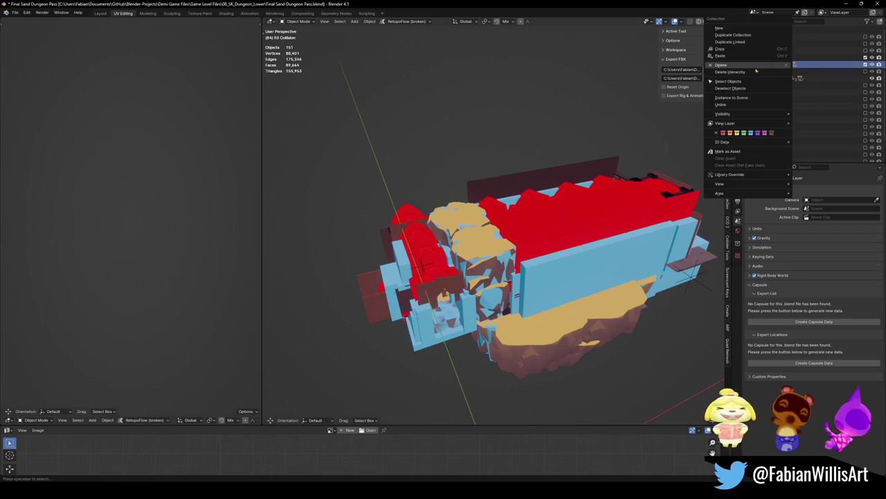
pyautogui.click(756, 70)
# Include and expand the xtra collection, delete it, then undo that deletion.
pyautogui.click(865, 64)
pyautogui.click(752, 64)
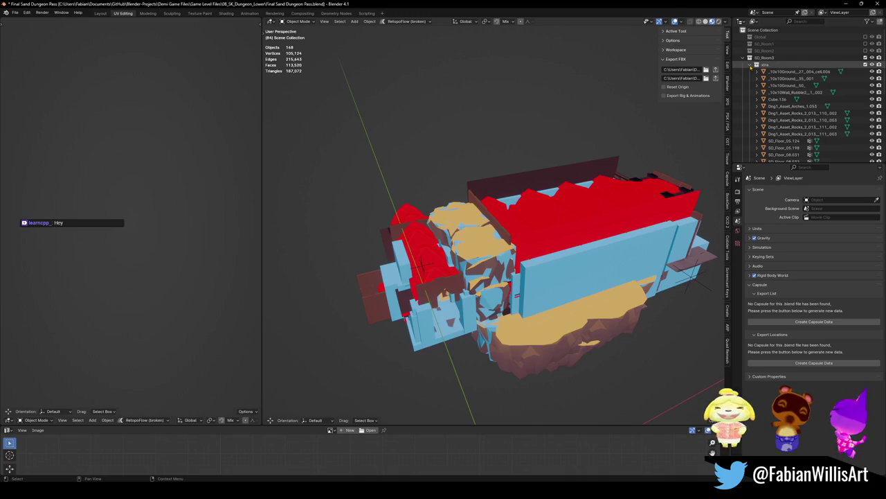
pyautogui.rightClick(769, 64)
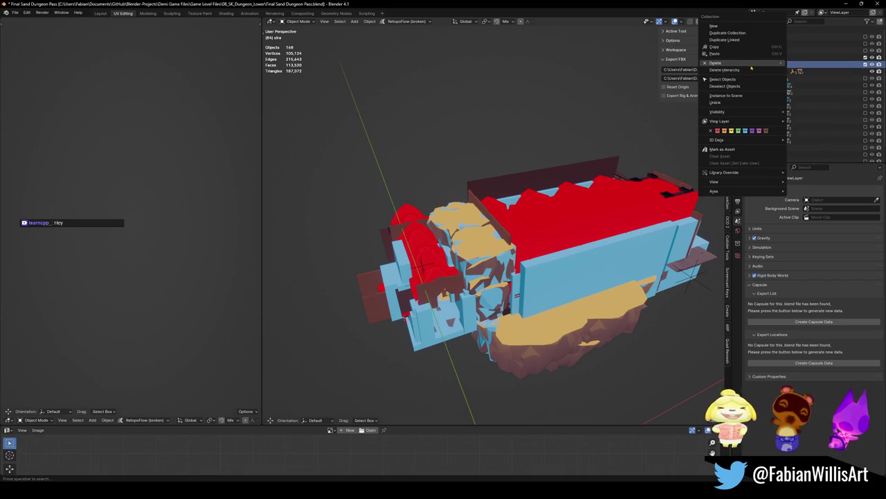
pyautogui.click(749, 65)
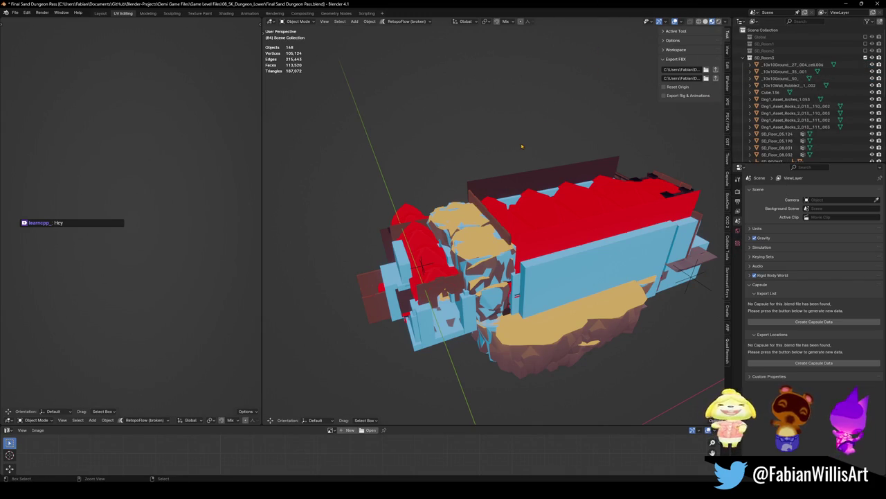
pyautogui.hotkey('ctrl', 'z')
# Save the file with xtra restored and the Room3 model in view.
pyautogui.moveTo(516, 164); pyautogui.dragTo(411, 427, button='middle')
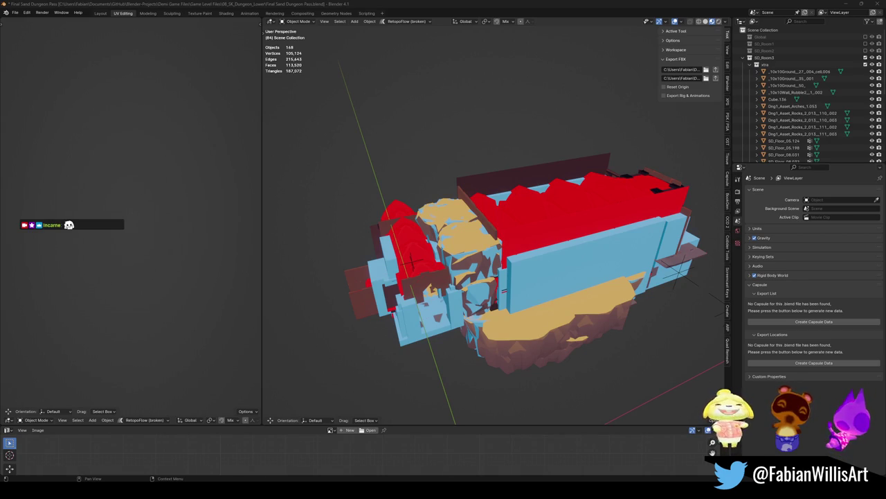
pyautogui.hotkey('ctrl', 's')
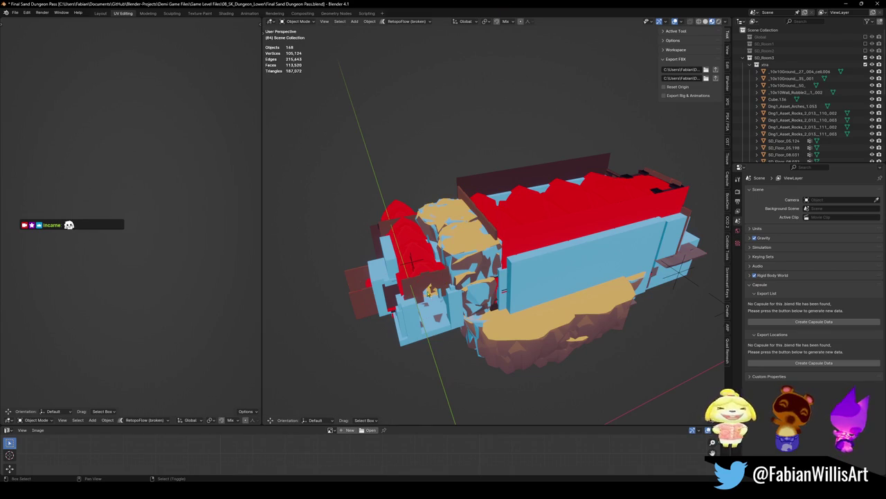
pyautogui.moveTo(447, 279); pyautogui.dragTo(460, 277, button='middle')
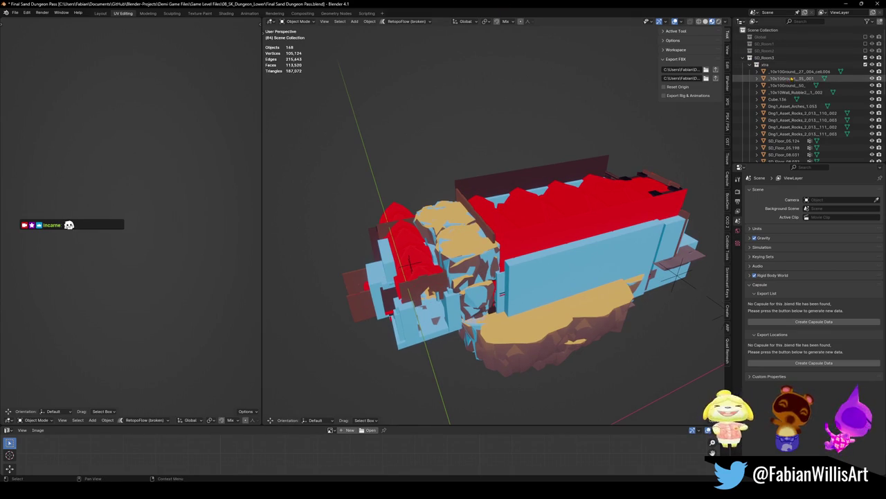
pyautogui.click(765, 71)
pyautogui.press('KP_Decimal')
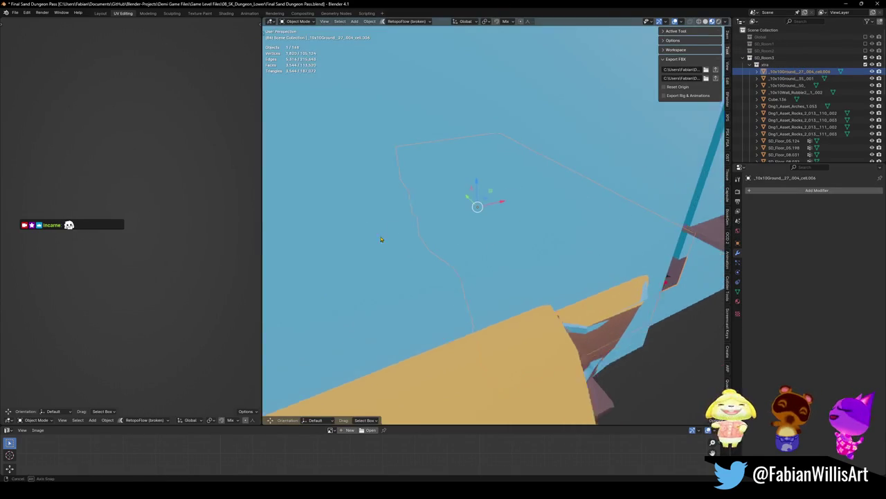
pyautogui.moveTo(498, 236); pyautogui.dragTo(471, 236, button='middle')
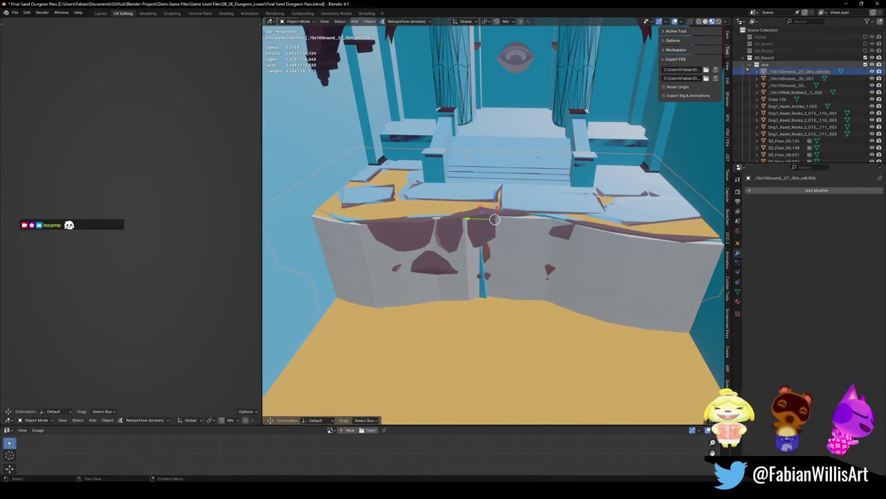
pyautogui.scroll(-2, 783, 99)
pyautogui.click(782, 99)
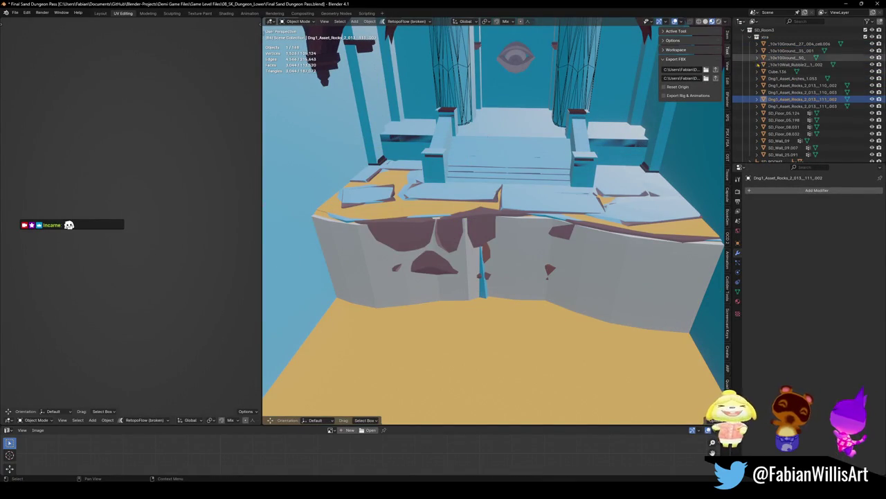
pyautogui.scroll(2, 755, 73)
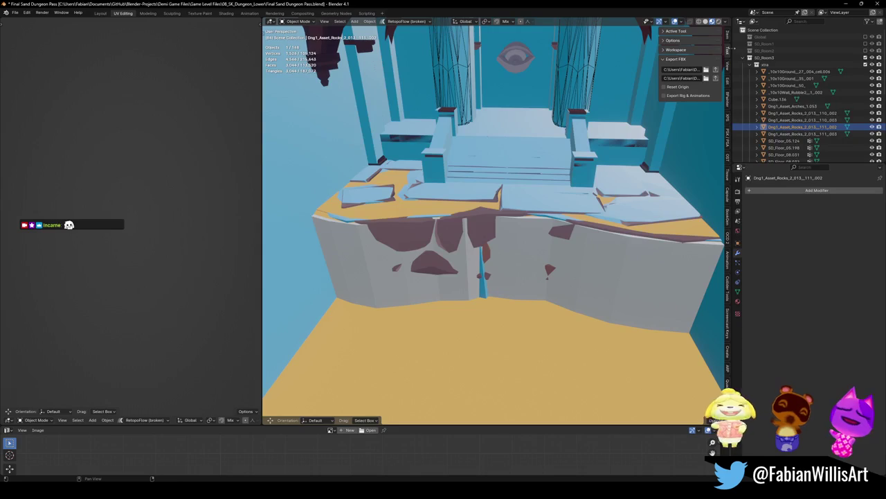
pyautogui.click(749, 66)
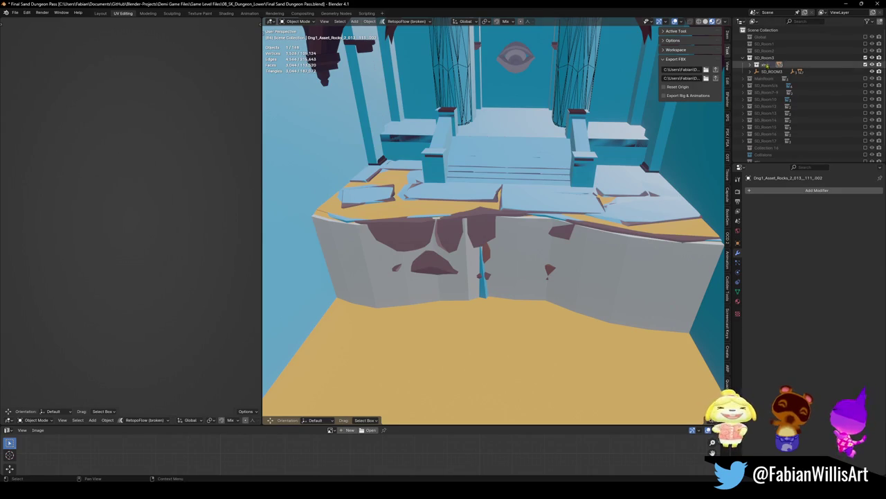
# Select the xtra collection and expand it to list its ground tiles, arch and rock meshes.
pyautogui.click(765, 64)
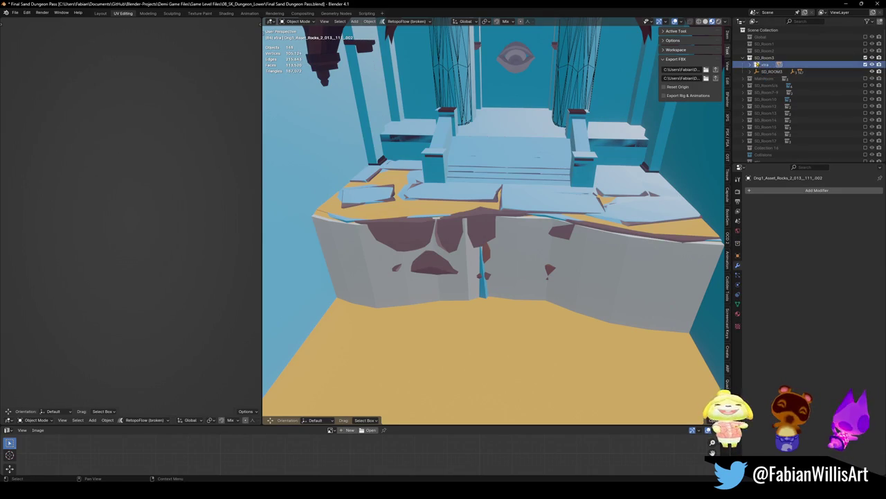
pyautogui.rightClick(765, 72)
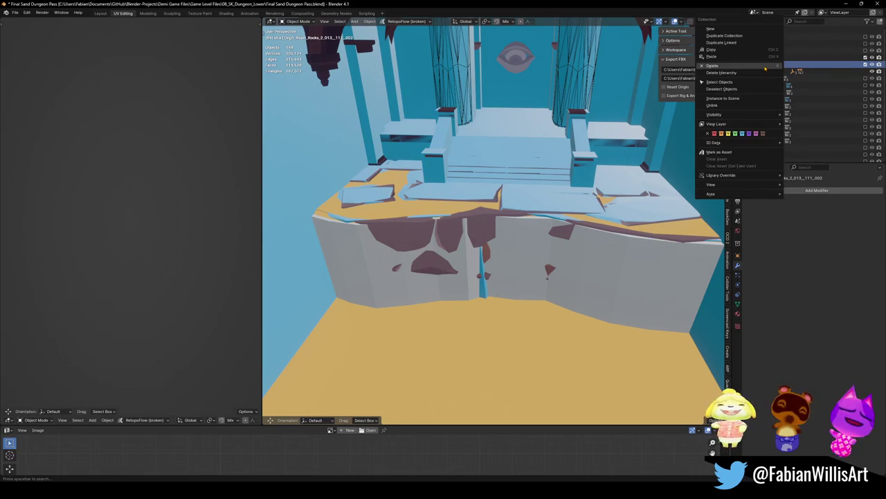
pyautogui.press('Escape')
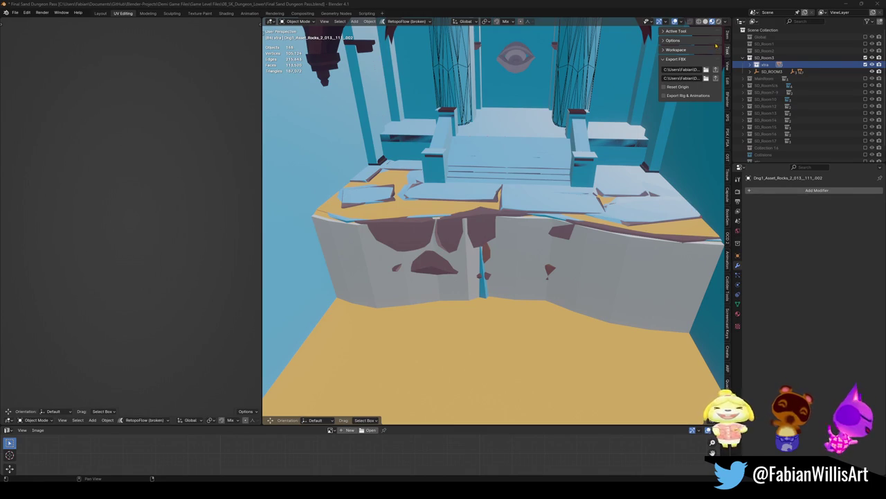
pyautogui.click(625, 6)
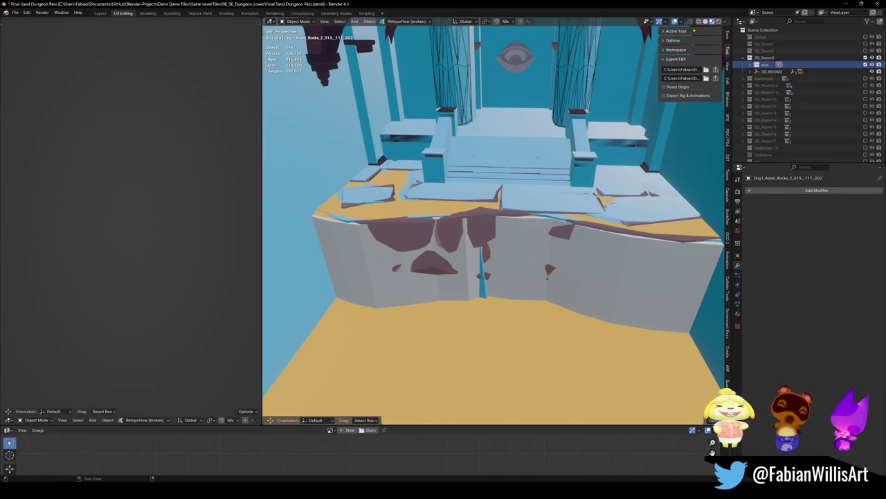
pyautogui.click(752, 64)
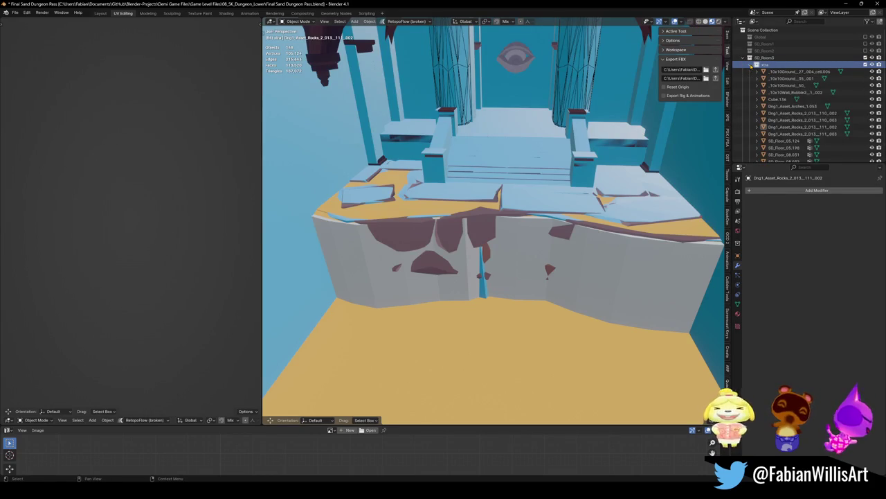
# Select SD_ROOM3's whole hierarchy and isolate those 17 objects in Local View, framed to fit.
pyautogui.click(756, 64)
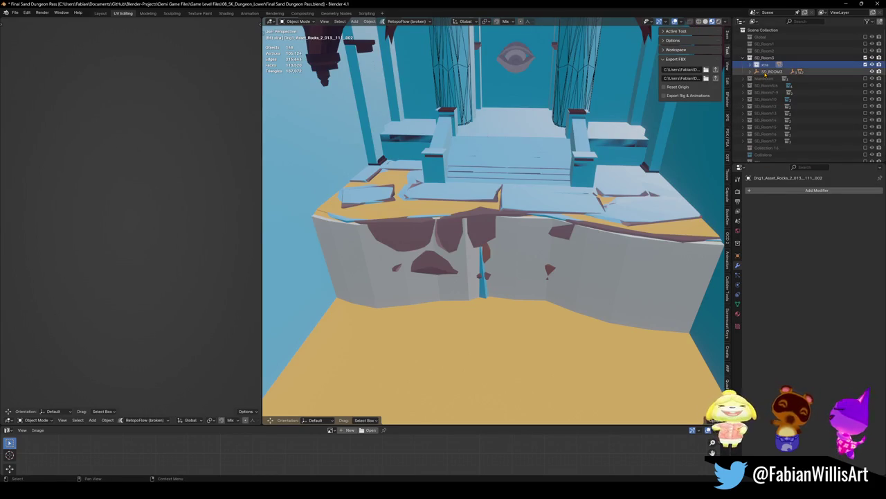
pyautogui.click(768, 71)
pyautogui.click(766, 65)
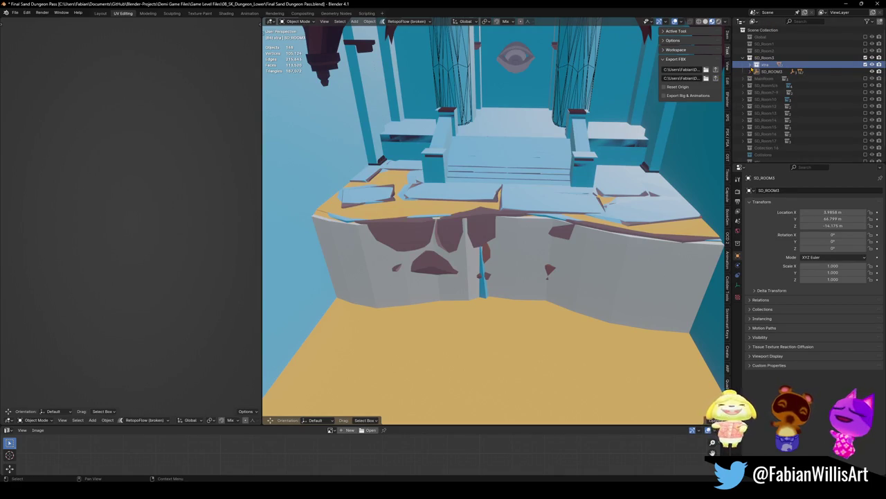
pyautogui.click(751, 71)
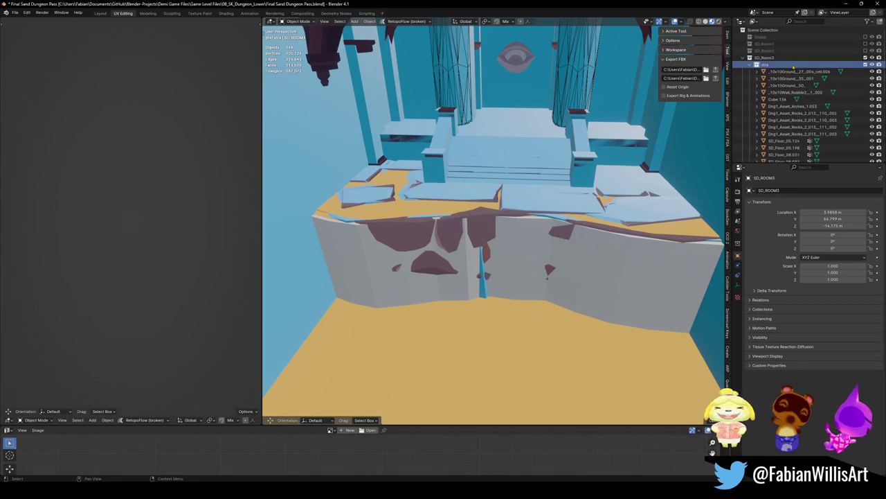
pyautogui.click(786, 113)
pyautogui.click(751, 64)
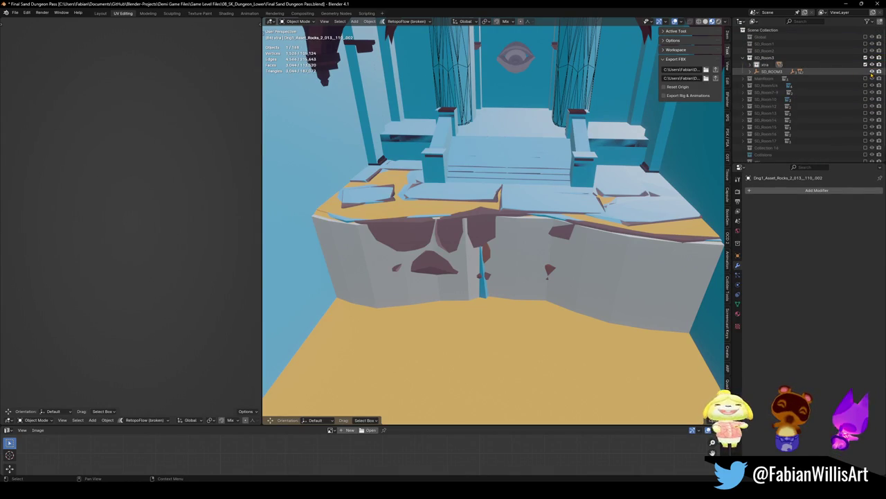
pyautogui.rightClick(776, 74)
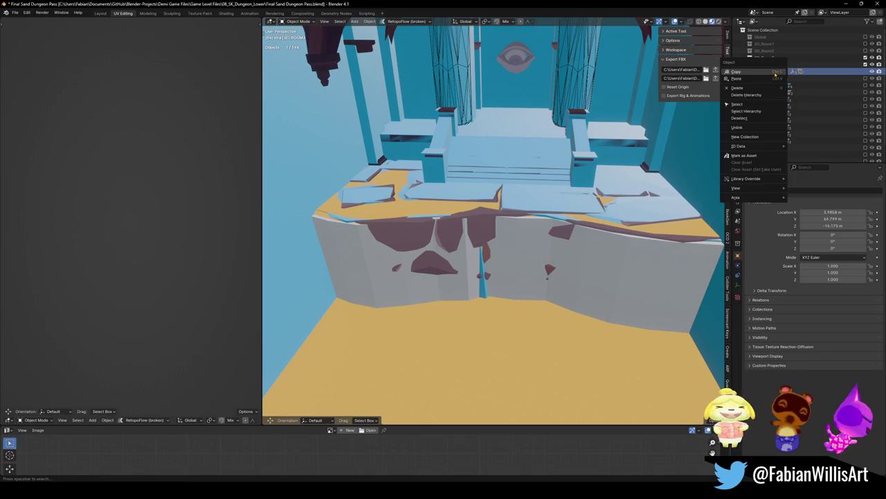
pyautogui.click(755, 108)
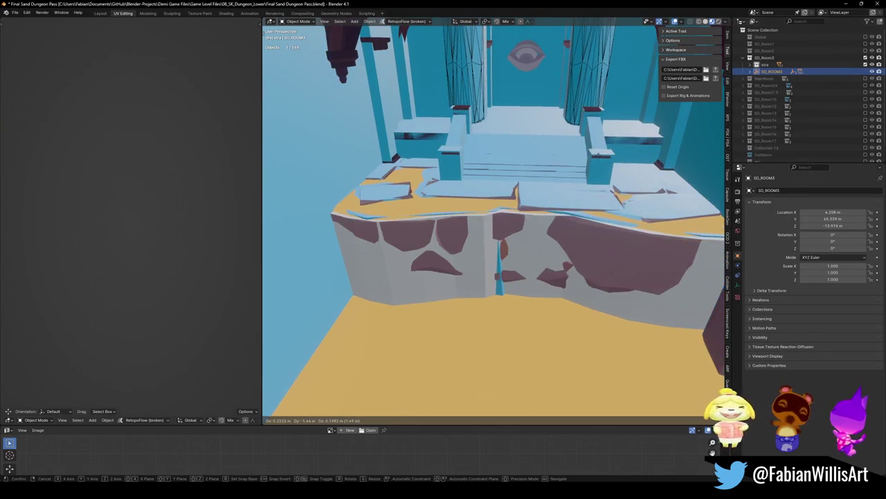
pyautogui.press('KP_Divide')
pyautogui.click(757, 65)
pyautogui.press('Home')
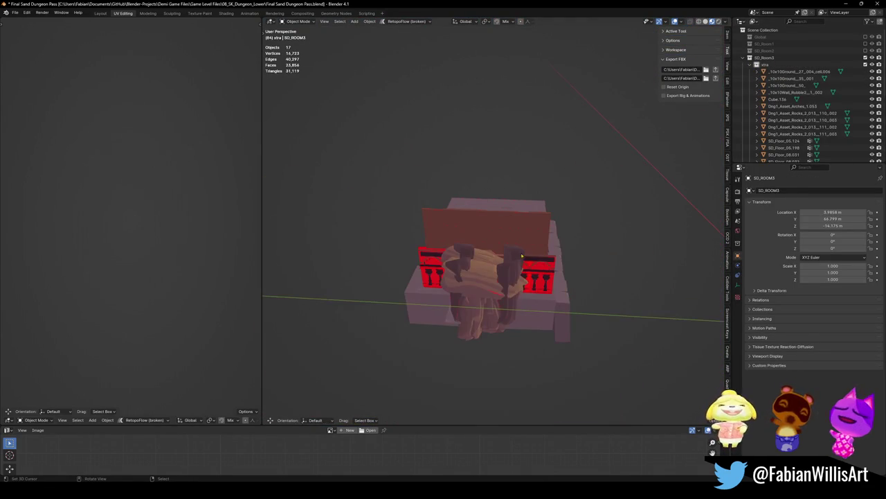
# Leave Local View and cancel a move of SD_ROOM3, leaving it in place.
pyautogui.moveTo(490, 257)
pyautogui.mouseDown(button='middle')
pyautogui.moveTo(449, 212)
pyautogui.moveTo(535, 249)
pyautogui.mouseUp(button='middle')
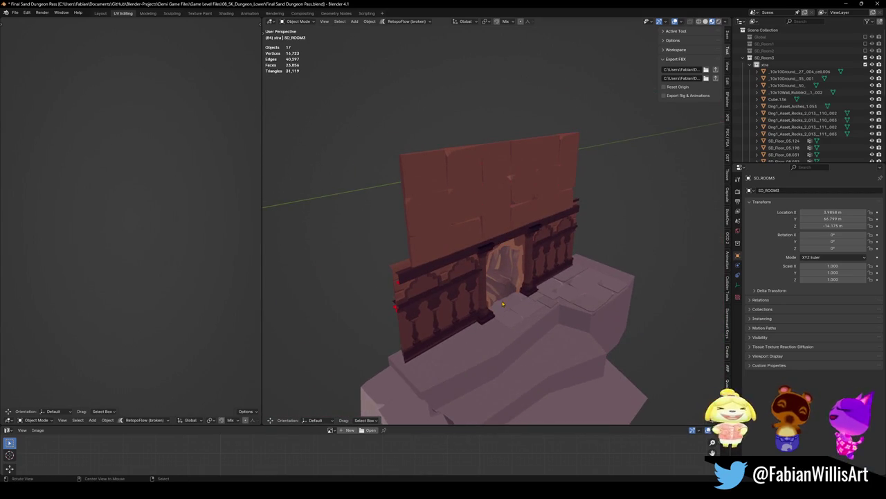
pyautogui.press('KP_Divide')
pyautogui.press('g')
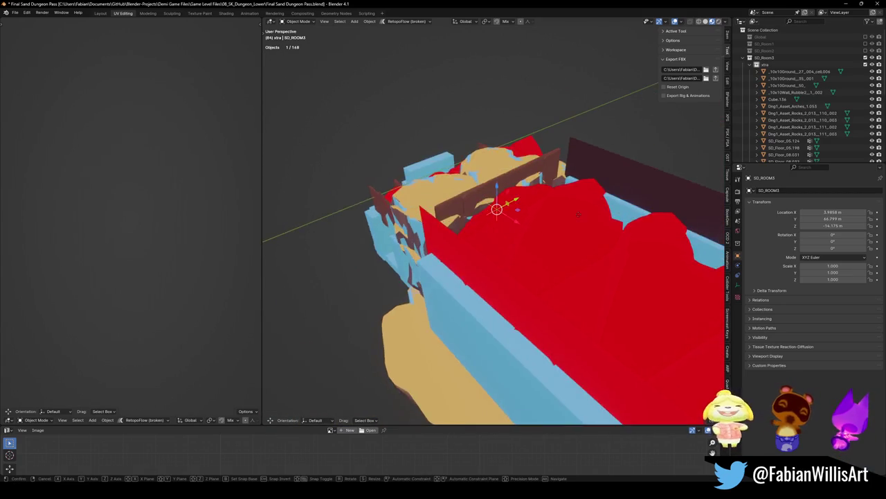
pyautogui.click(352, 331)
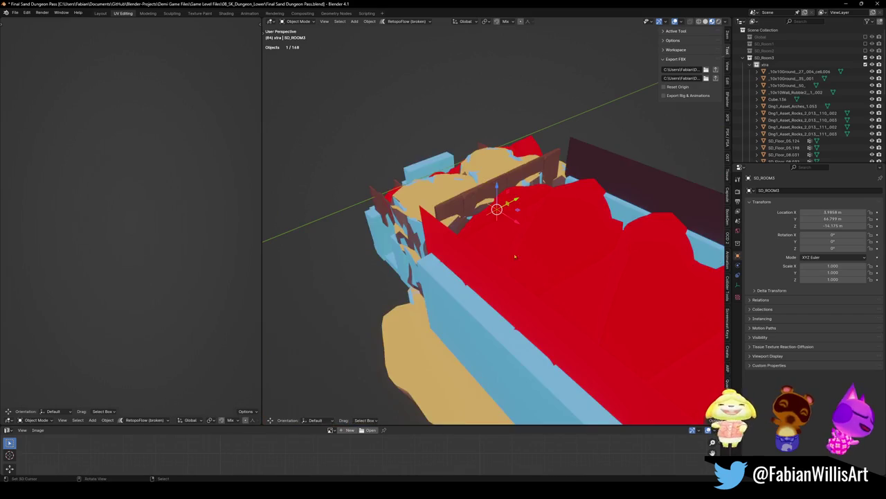
pyautogui.moveTo(352, 331)
pyautogui.mouseDown(button='middle')
pyautogui.moveTo(568, 205)
pyautogui.moveTo(583, 213)
pyautogui.mouseUp(button='middle')
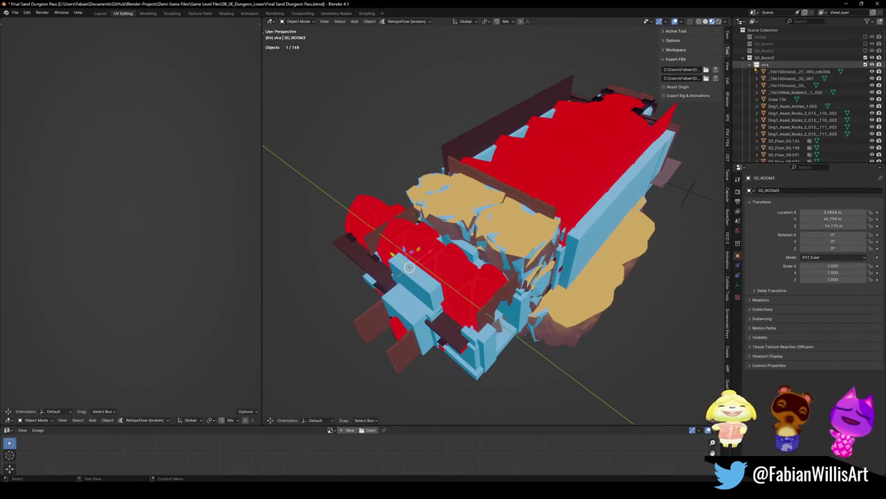
# Delete the nested xtra collection, keeping its objects in SD_Room3.
pyautogui.rightClick(765, 65)
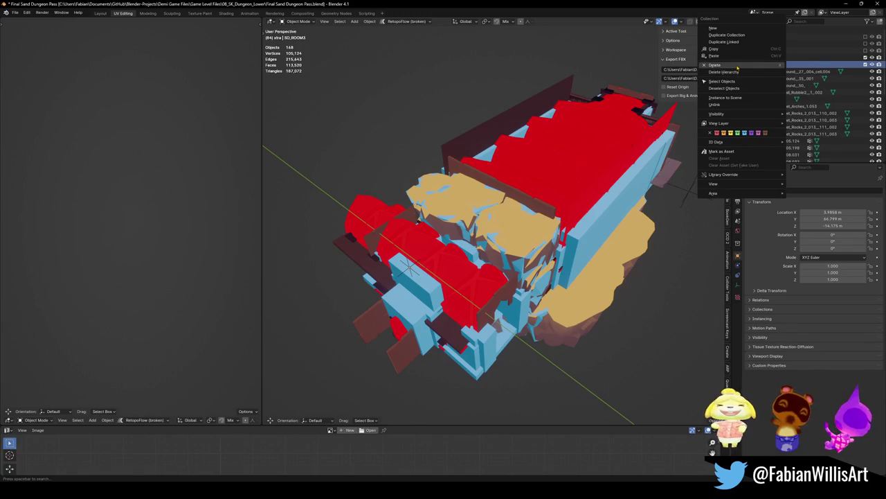
pyautogui.click(738, 65)
pyautogui.moveTo(471, 208); pyautogui.dragTo(492, 179, button='middle')
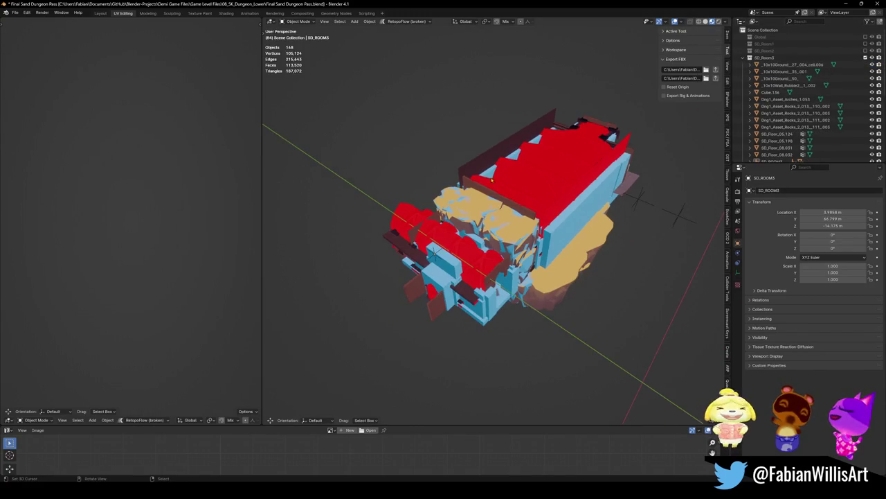
pyautogui.click(434, 257)
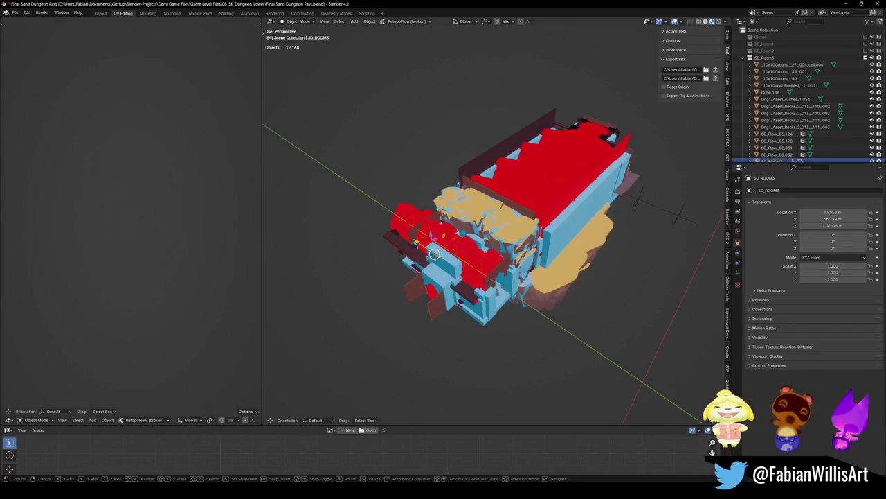
pyautogui.rightClick(509, 218)
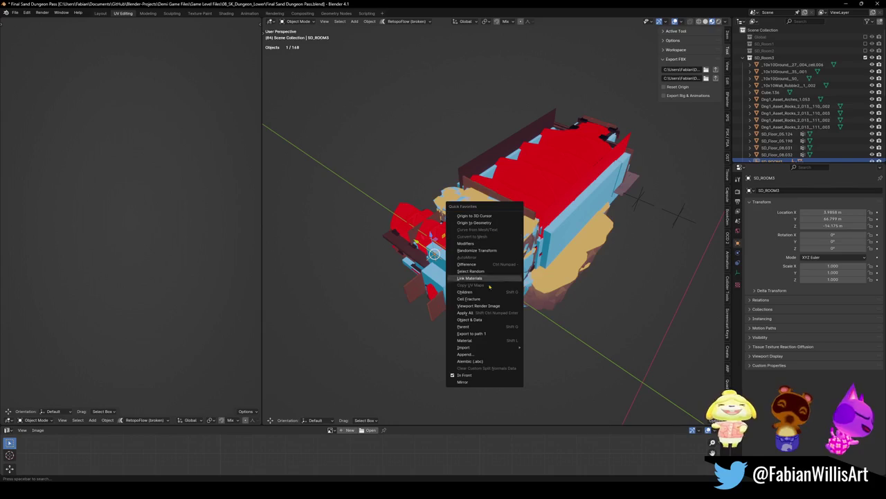
pyautogui.click(484, 342)
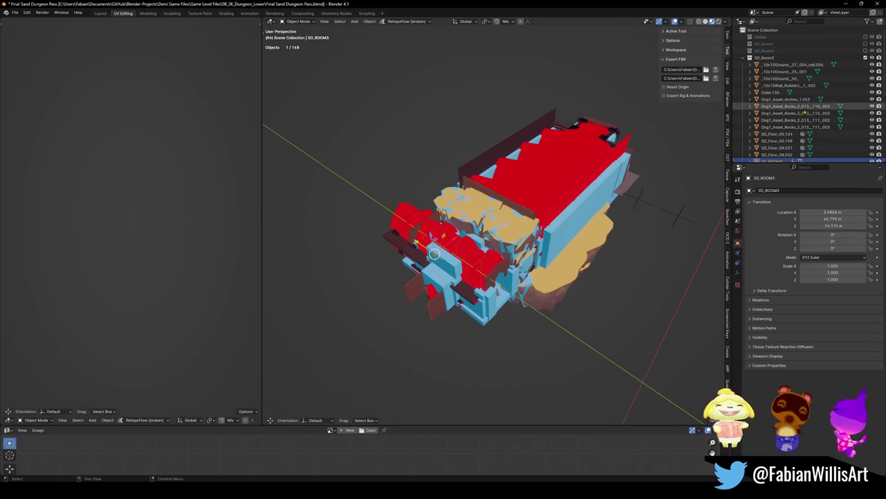
pyautogui.scroll(-1, 770, 147)
# Select SD_ROOM3's hierarchy, hide everything else, and delete the 17 room objects.
pyautogui.rightClick(772, 149)
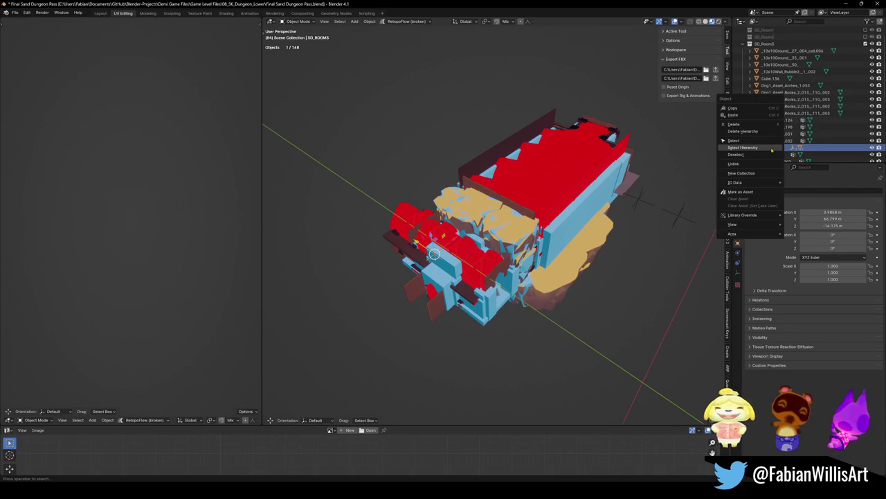
pyautogui.click(742, 148)
pyautogui.hotkey('shift', 'h')
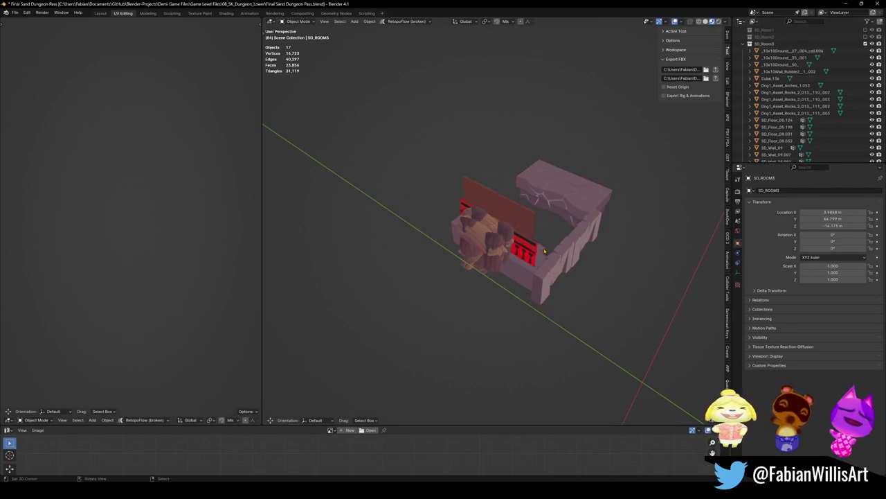
pyautogui.moveTo(546, 242)
pyautogui.mouseDown(button='middle')
pyautogui.moveTo(518, 220)
pyautogui.moveTo(498, 224)
pyautogui.mouseUp(button='middle')
pyautogui.press('a')
pyautogui.scroll(5, 488, 227)
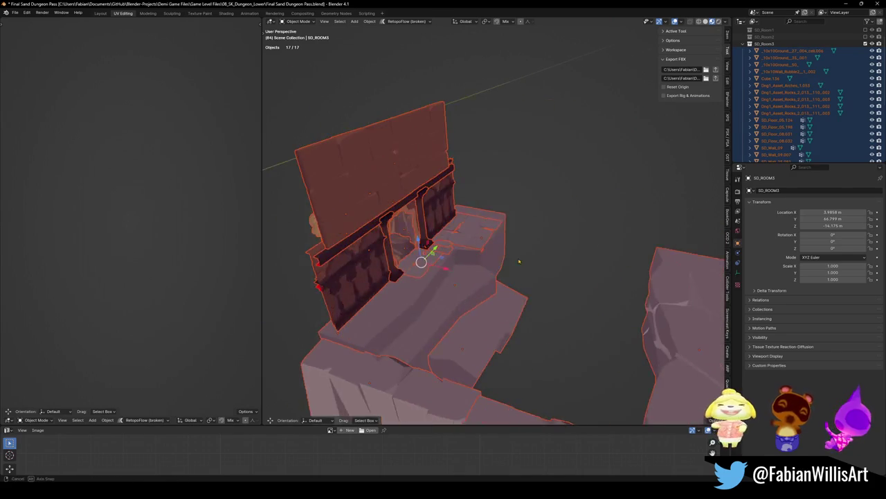
pyautogui.scroll(6, 506, 207)
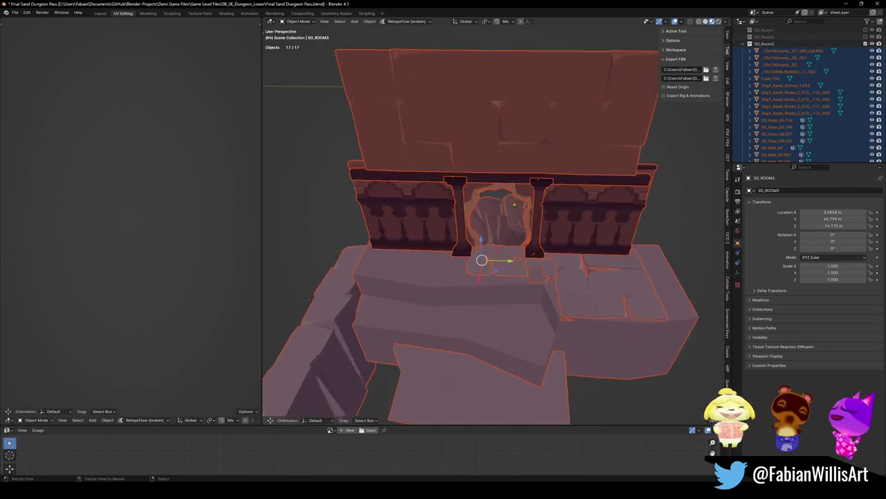
pyautogui.moveTo(506, 207); pyautogui.dragTo(479, 236, button='middle')
pyautogui.press('Delete')
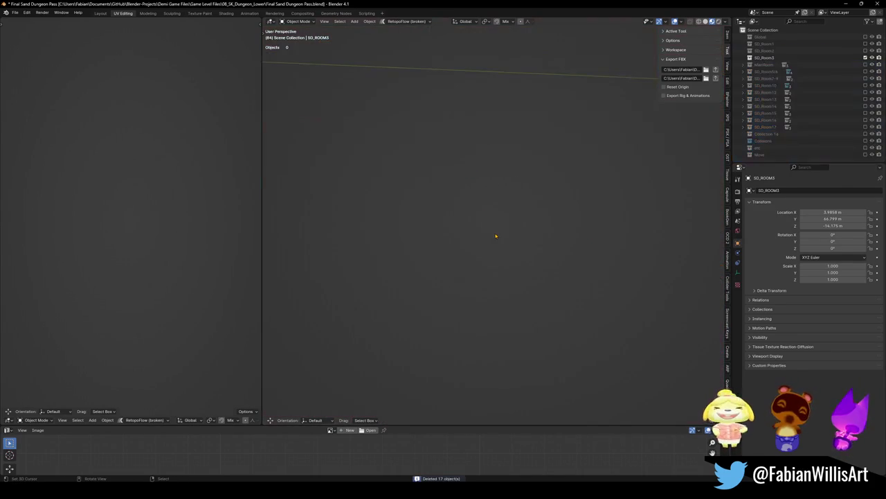
# Bring back the remaining rooms, save the file, and delete the SD_ROOM3 object.
pyautogui.press('KP_Divide')
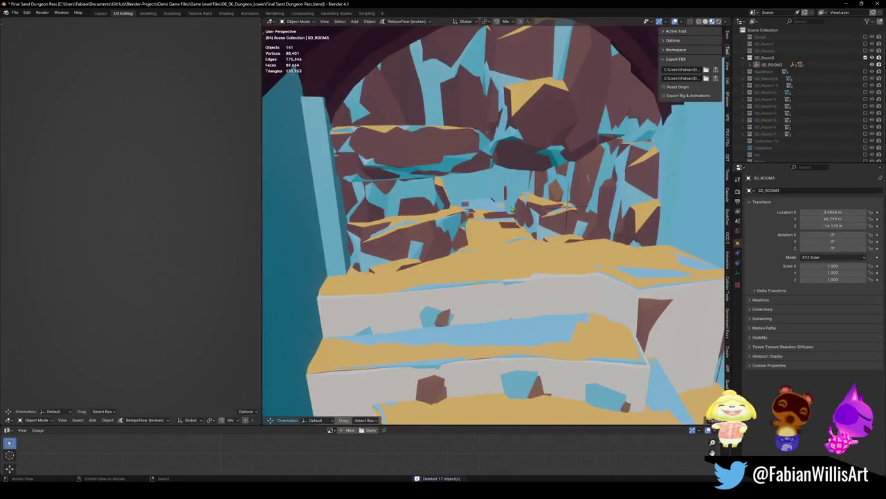
pyautogui.scroll(2, 520, 229)
pyautogui.scroll(3, 554, 231)
pyautogui.scroll(2, 597, 233)
pyautogui.scroll(-5, 598, 234)
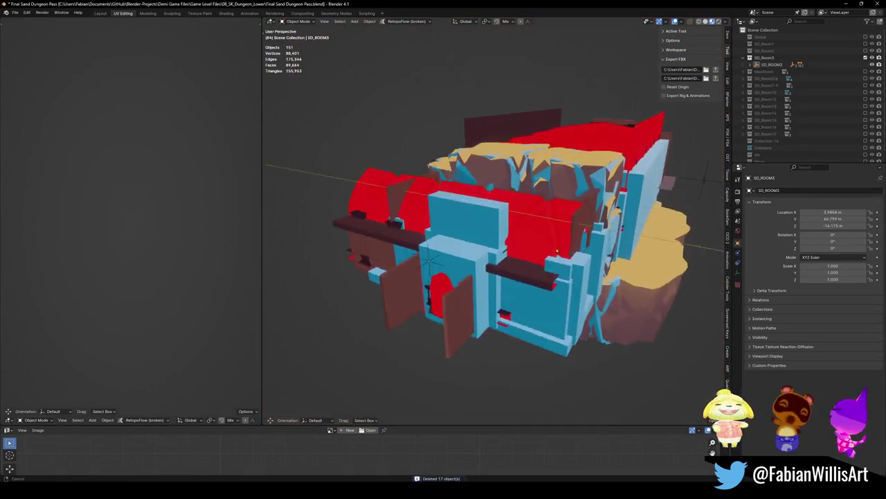
pyautogui.moveTo(598, 234); pyautogui.dragTo(566, 234, button='middle')
pyautogui.hotkey('ctrl', 's')
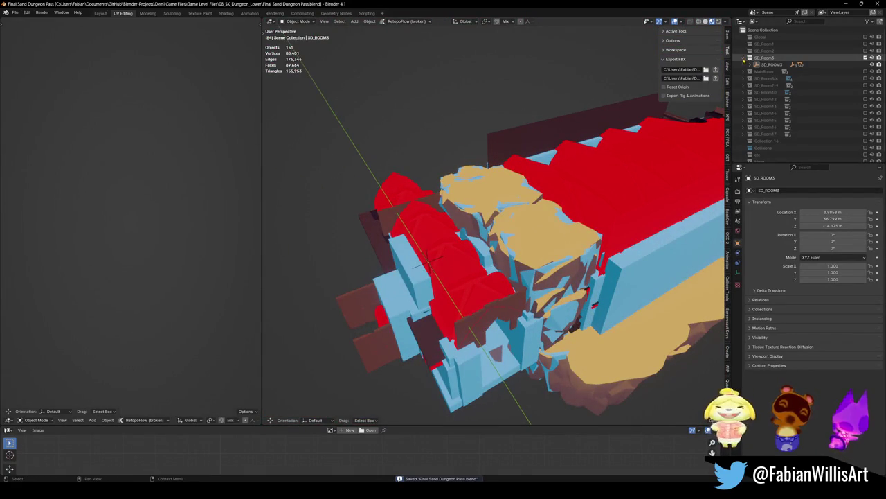
pyautogui.press('Delete')
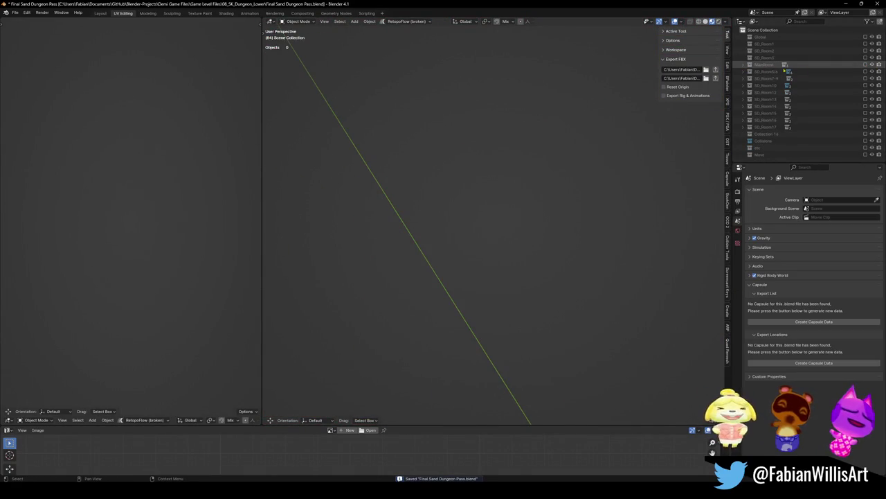
# Include and expand MainRoom, then walk through the room toward the checkered pillars.
pyautogui.click(865, 64)
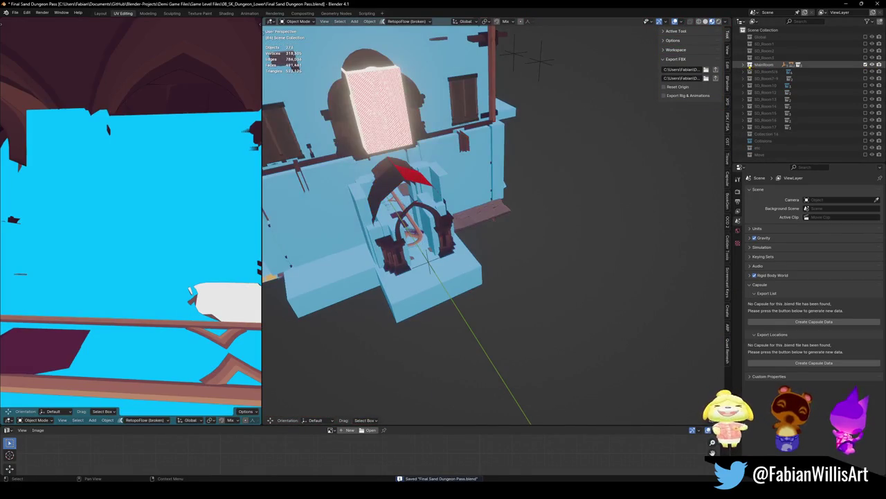
pyautogui.click(747, 64)
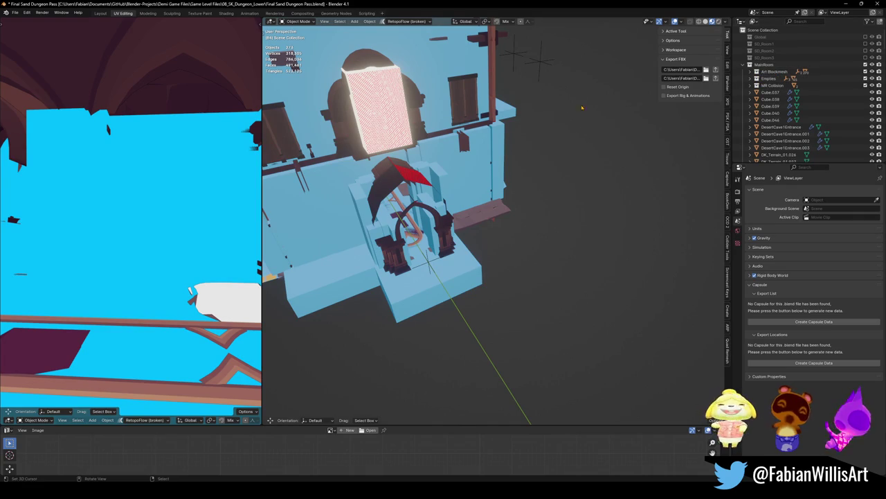
pyautogui.moveTo(401, 208); pyautogui.dragTo(425, 209, button='middle')
pyautogui.hotkey('shift', '`')
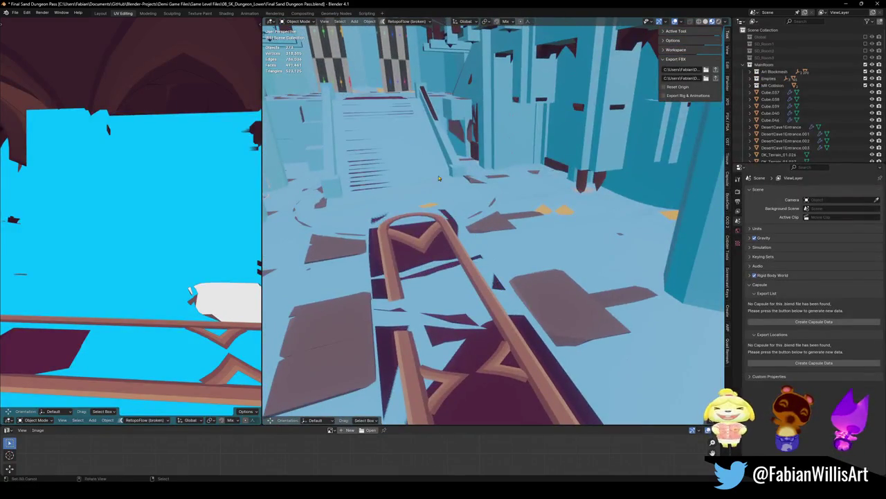
pyautogui.press('w')
pyautogui.press('s')
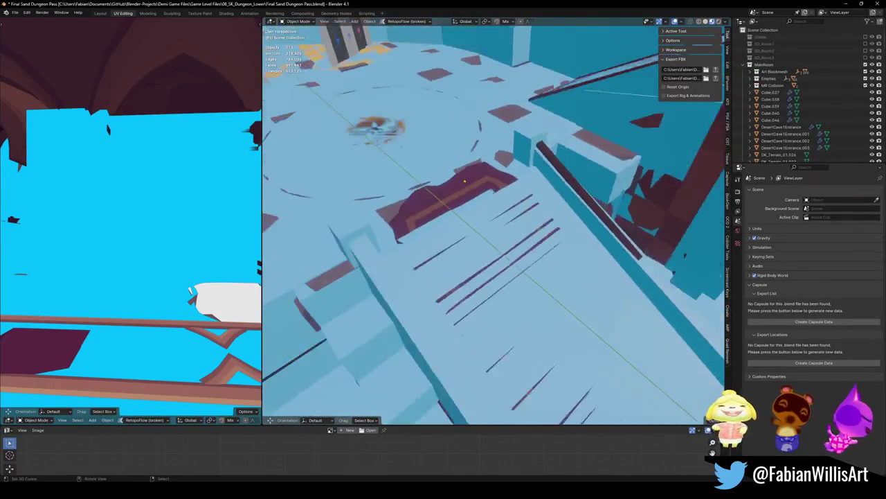
pyautogui.press('w')
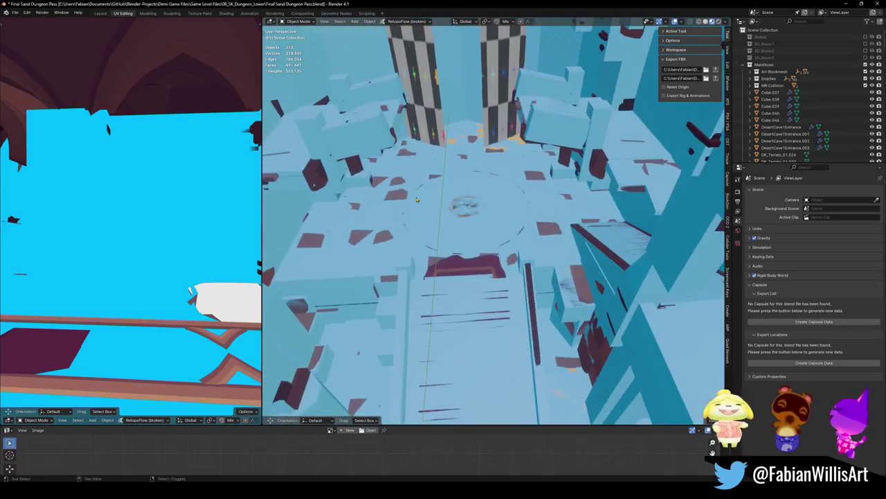
pyautogui.moveTo(455, 257)
pyautogui.mouseDown(button='middle')
pyautogui.moveTo(522, 265)
pyautogui.moveTo(463, 247)
pyautogui.moveTo(508, 265)
pyautogui.moveTo(485, 277)
pyautogui.moveTo(542, 241)
pyautogui.mouseUp(button='middle')
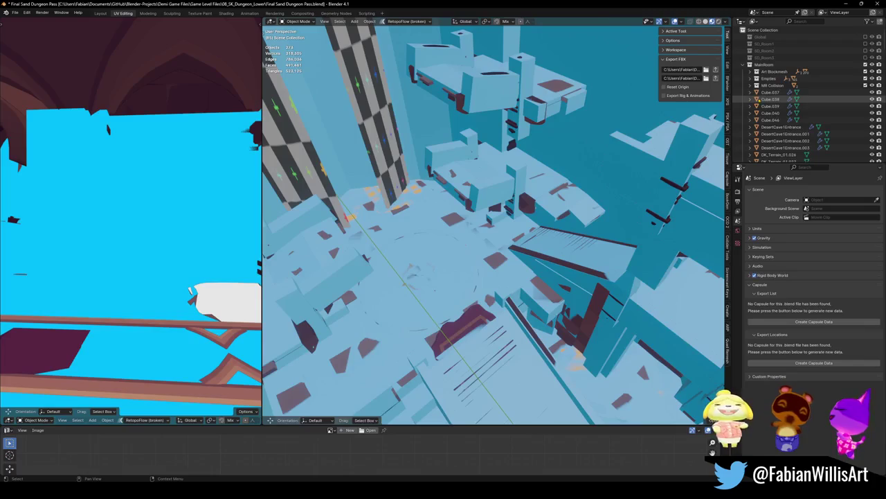
# Select a cave entrance object in the Outliner and frame it in the viewport.
pyautogui.scroll(-3, 762, 87)
pyautogui.scroll(-2, 753, 97)
pyautogui.scroll(-3, 755, 110)
pyautogui.scroll(-2, 757, 125)
pyautogui.scroll(-2, 760, 139)
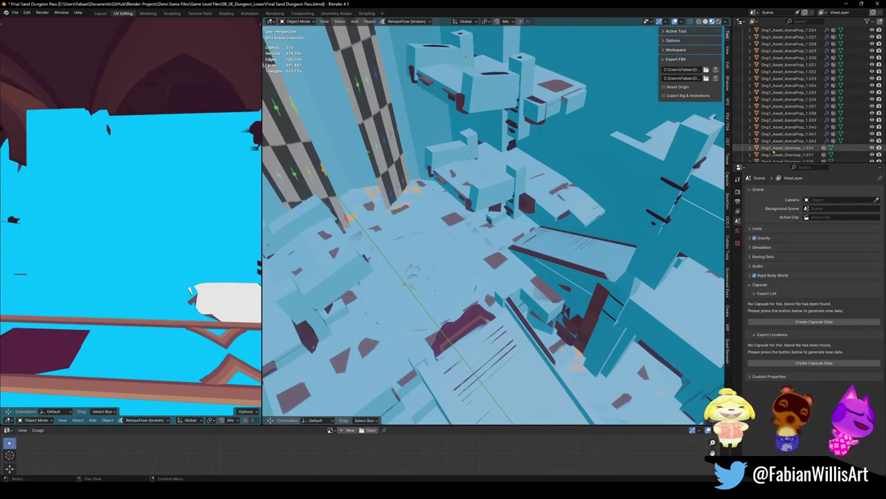
pyautogui.scroll(5, 761, 140)
pyautogui.scroll(5, 767, 141)
pyautogui.click(768, 140)
pyautogui.press('KP_Decimal')
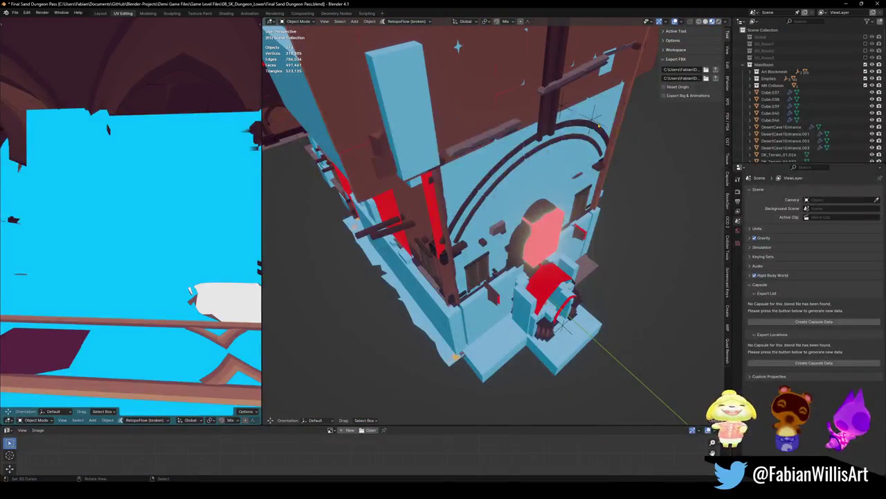
# Select SD_MAINROOM1 with all its children and hide that hierarchy.
pyautogui.click(565, 330)
pyautogui.moveTo(565, 330); pyautogui.dragTo(664, 228, button='middle')
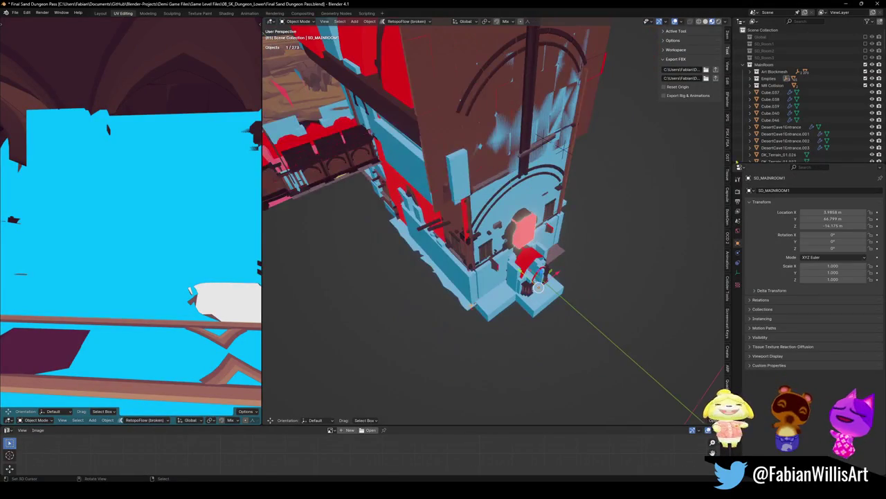
pyautogui.press('KP_Decimal')
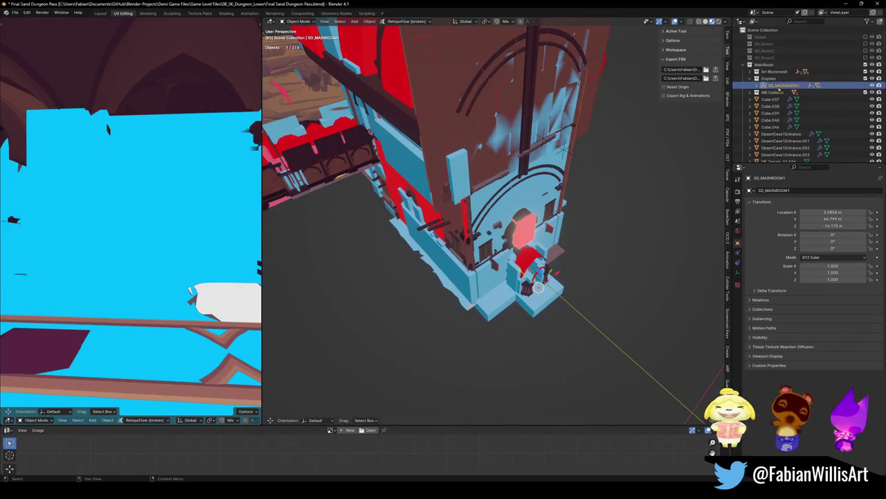
pyautogui.rightClick(779, 88)
pyautogui.click(773, 87)
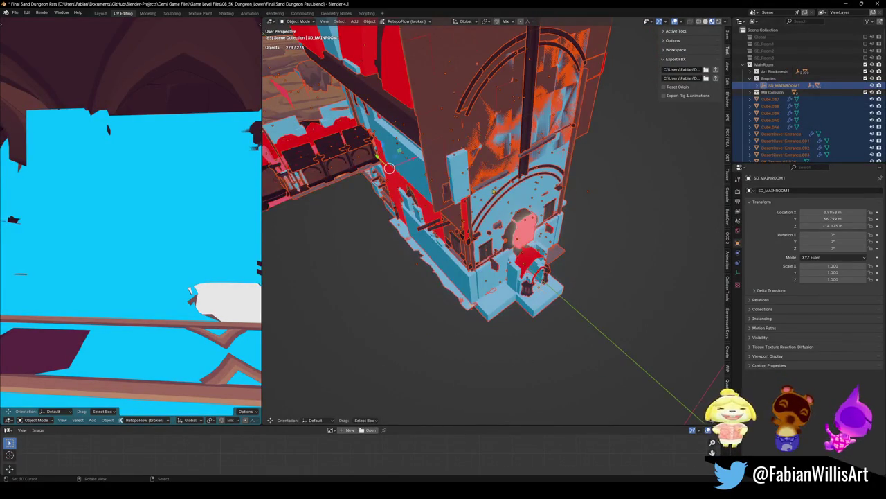
pyautogui.press('Delete')
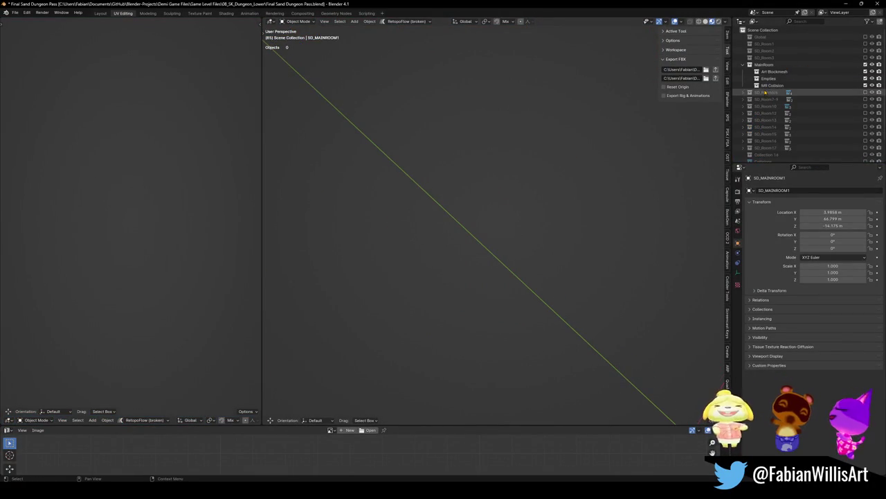
# Delete the Art Blockmesh, Empties and MR Collision collections, then unhide all and deselect.
pyautogui.click(774, 71)
pyautogui.keyDown('shift'); pyautogui.click(773, 85); pyautogui.keyUp('shift')
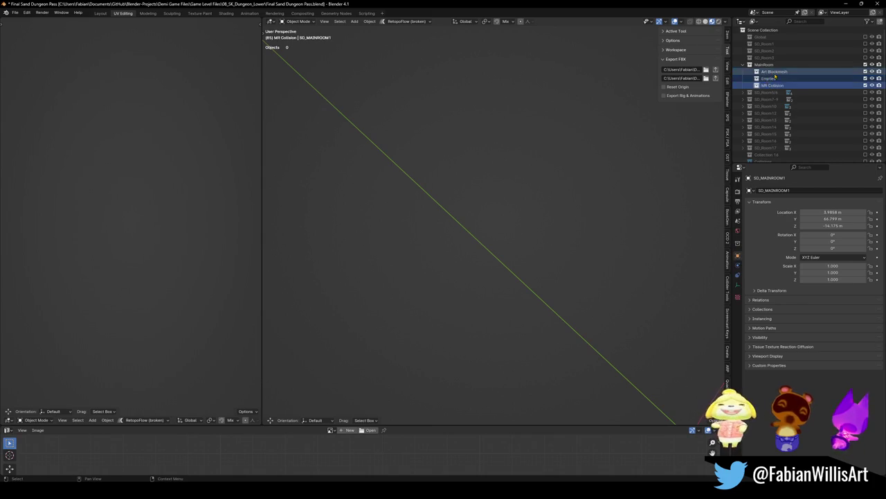
pyautogui.rightClick(771, 76)
pyautogui.click(766, 75)
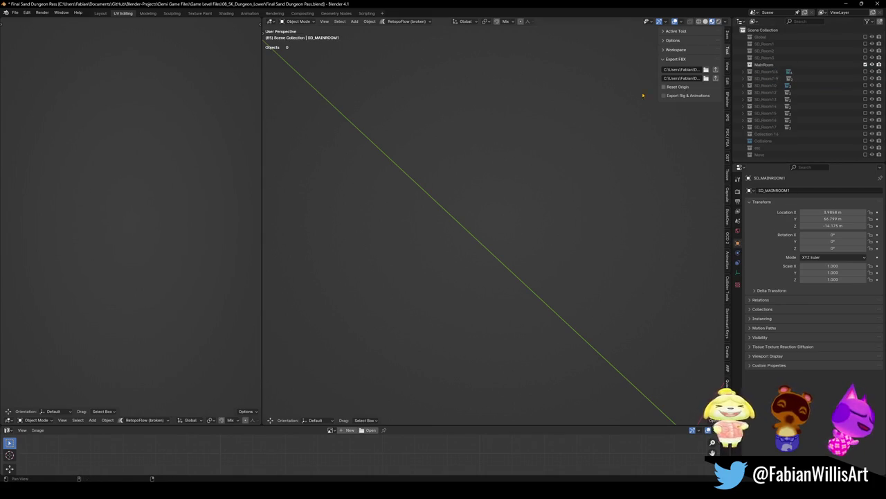
pyautogui.hotkey('alt', 'h')
pyautogui.moveTo(649, 112)
pyautogui.mouseDown(button='middle')
pyautogui.moveTo(537, 221)
pyautogui.moveTo(527, 208)
pyautogui.mouseUp(button='middle')
pyautogui.hotkey('alt', 'a')
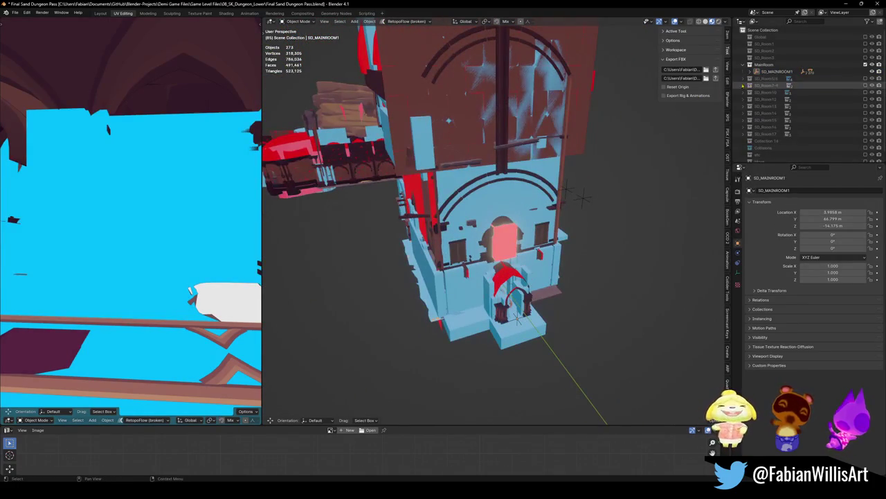
# Expand SD_MAINROOM1 in the Outliner and tilt the view toward the doorway arch.
pyautogui.click(757, 72)
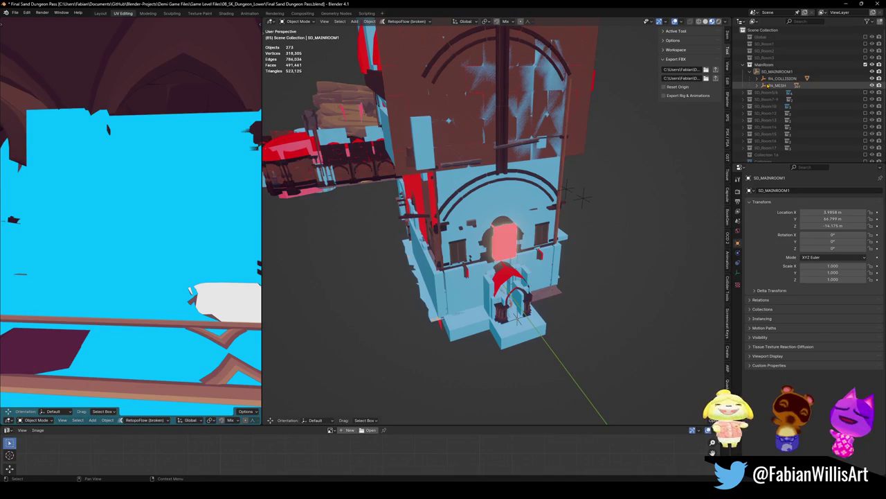
pyautogui.scroll(2, 512, 282)
pyautogui.scroll(2, 514, 285)
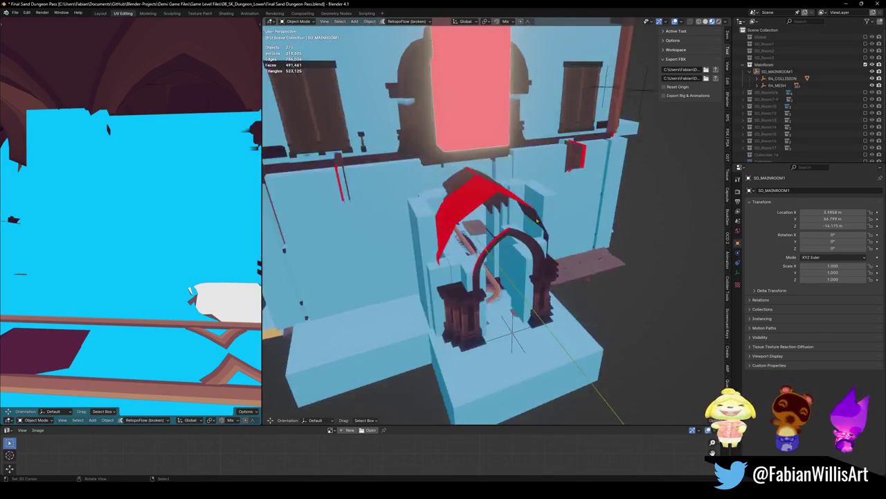
pyautogui.scroll(2, 515, 291)
pyautogui.scroll(3, 518, 296)
pyautogui.scroll(-5, 518, 297)
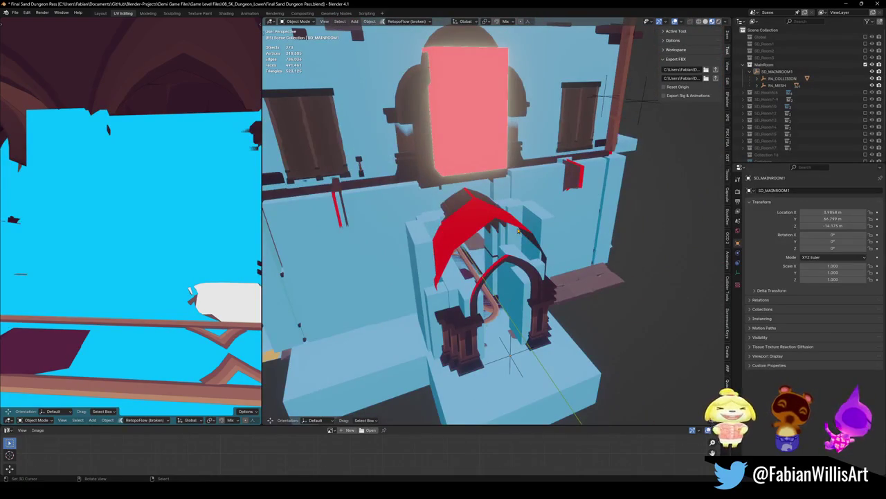
pyautogui.moveTo(495, 246); pyautogui.dragTo(508, 218, button='middle')
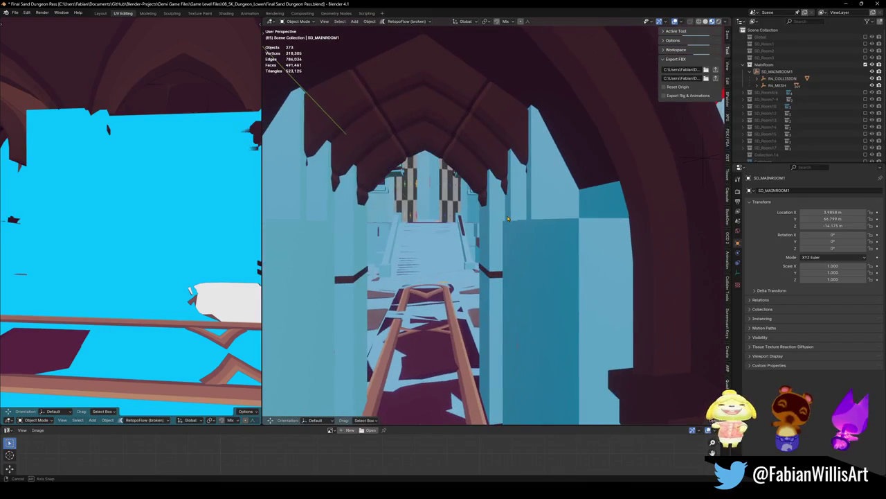
# Walk in first person down the corridor, past the pillars and through the arch.
pyautogui.hotkey('shift', '`')
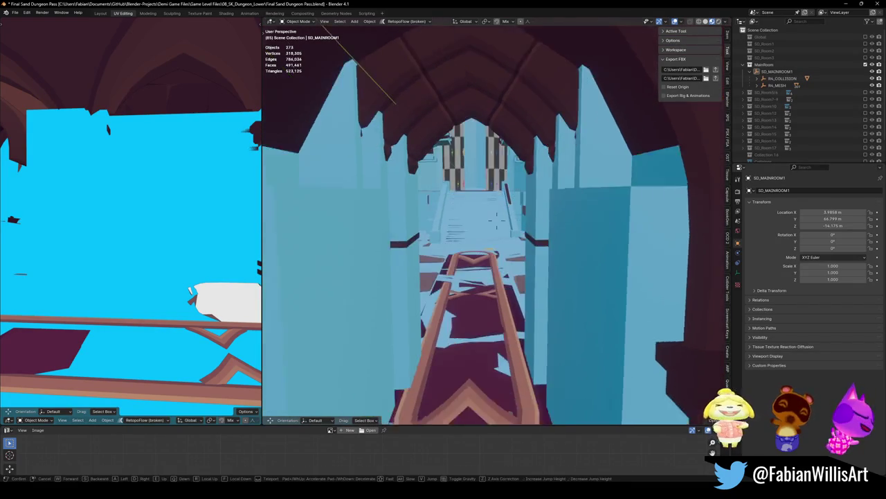
pyautogui.press('w')
pyautogui.press('w')
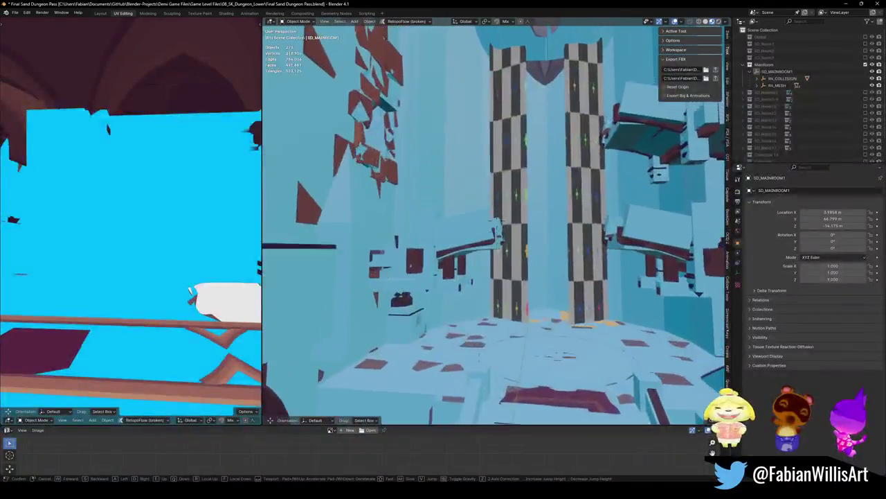
pyautogui.press('w')
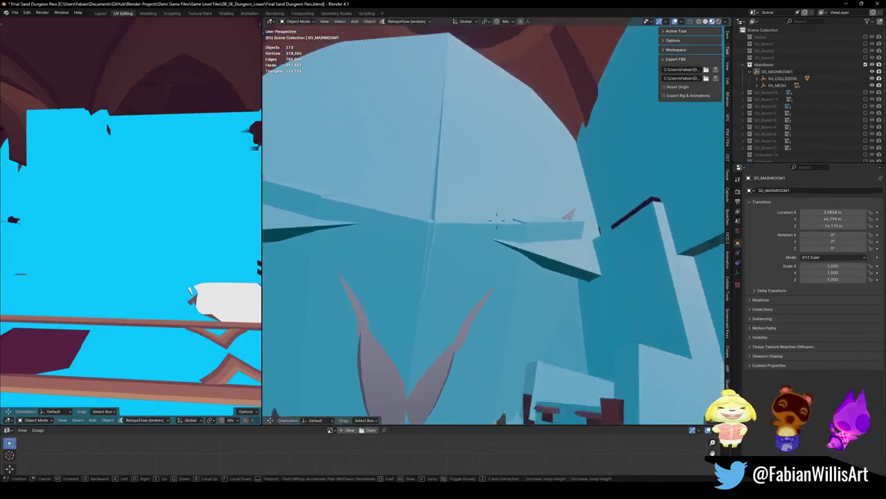
pyautogui.press('w')
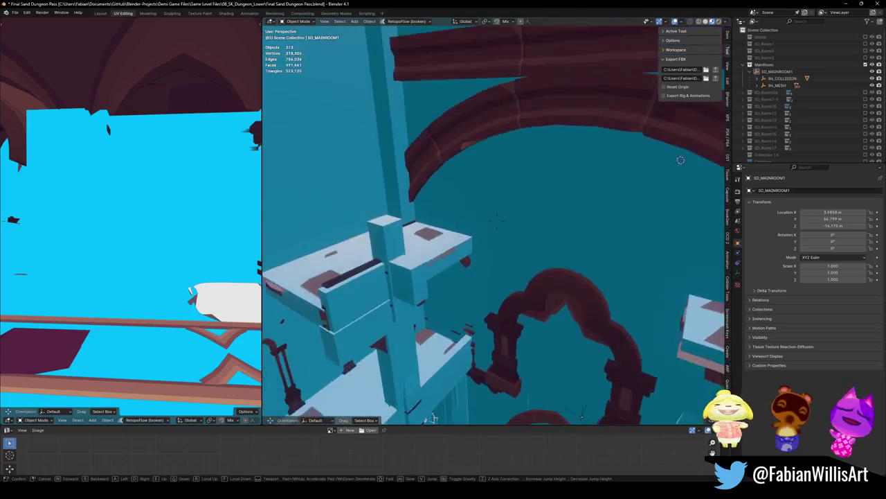
pyautogui.press('w')
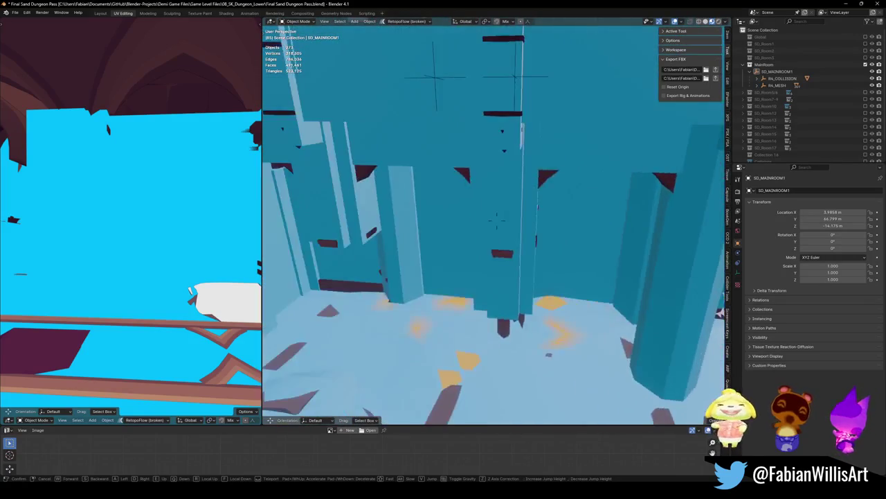
pyautogui.press('w')
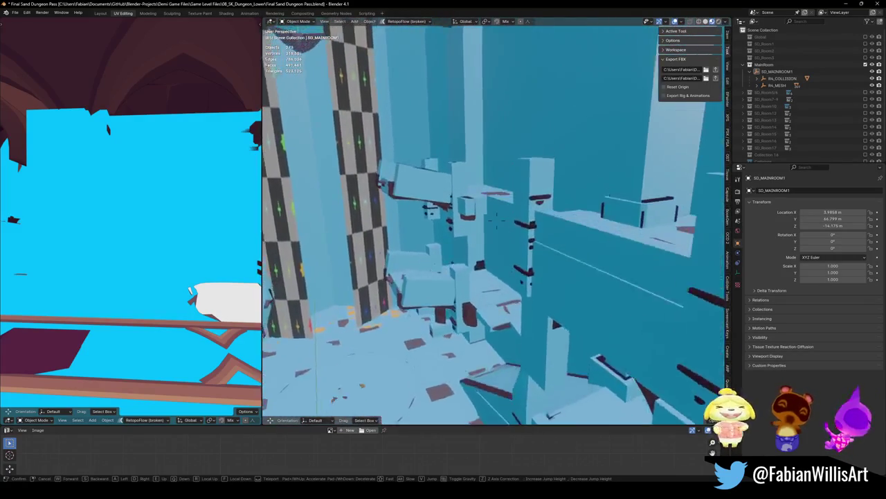
pyautogui.press('w')
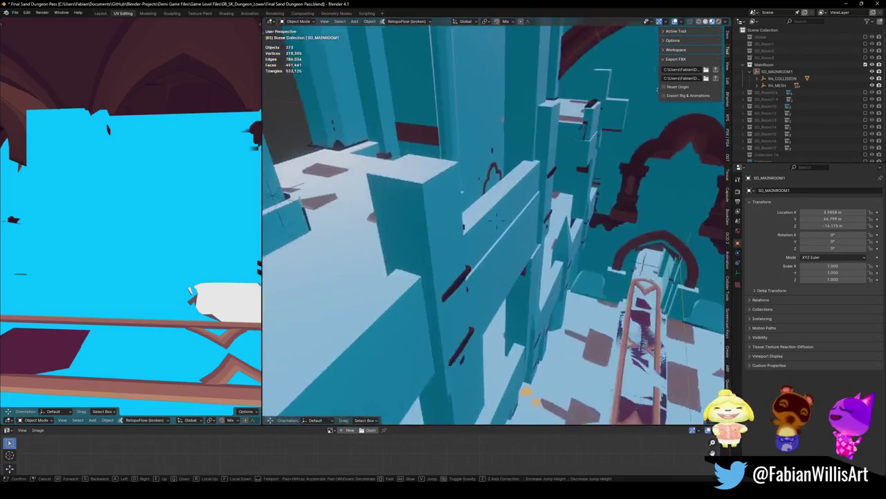
pyautogui.press('w')
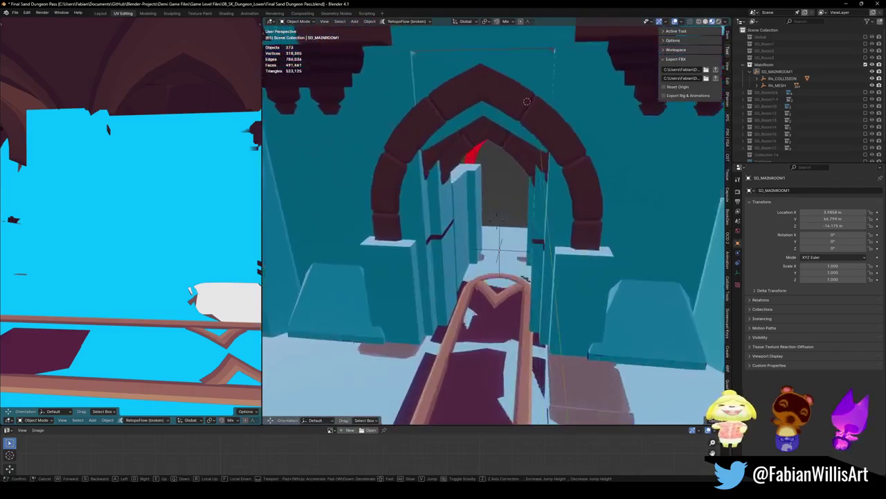
pyautogui.press('s')
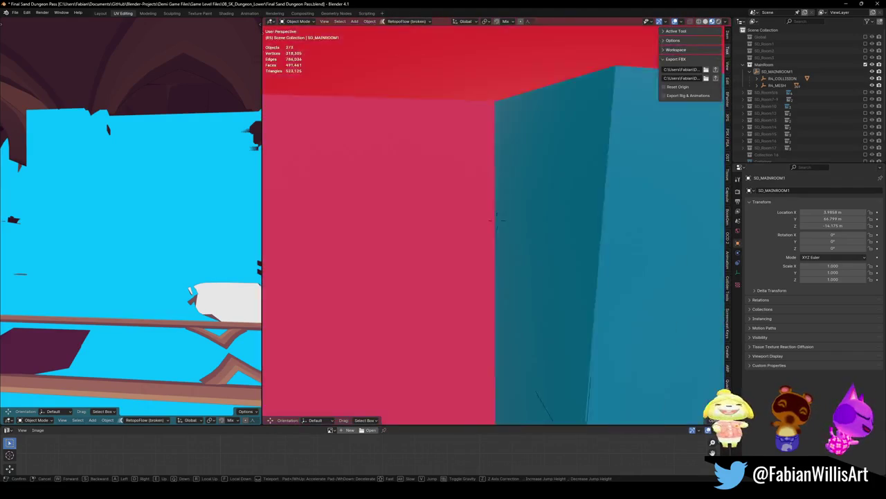
pyautogui.press('w')
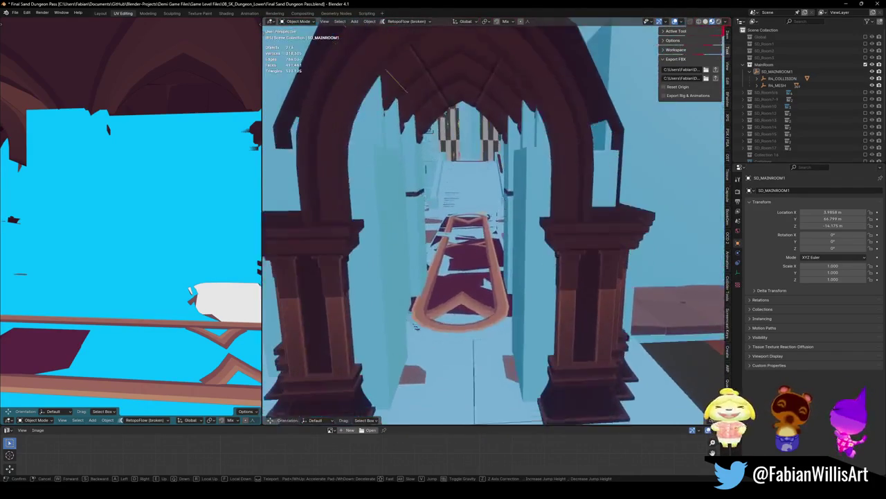
pyautogui.click(511, 236)
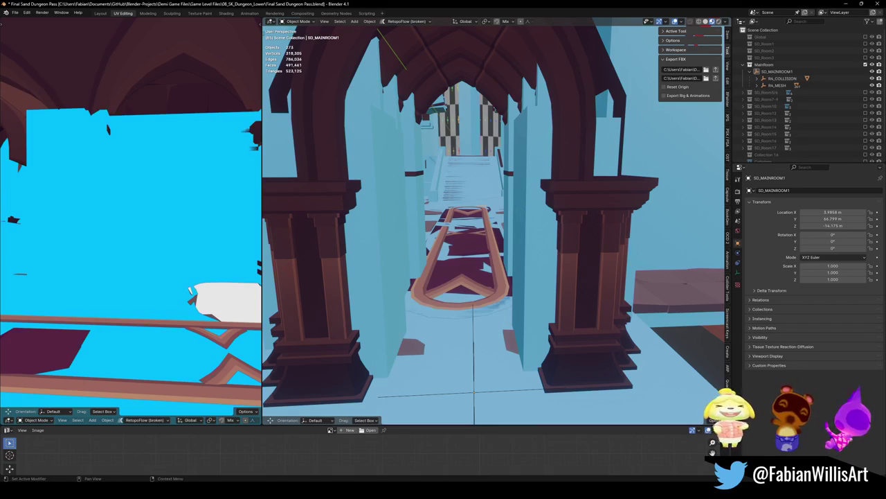
# Save Final Sand Dungeon Pass.blend, check the arch from behind, and collapse MainRoom.
pyautogui.hotkey('ctrl', 's')
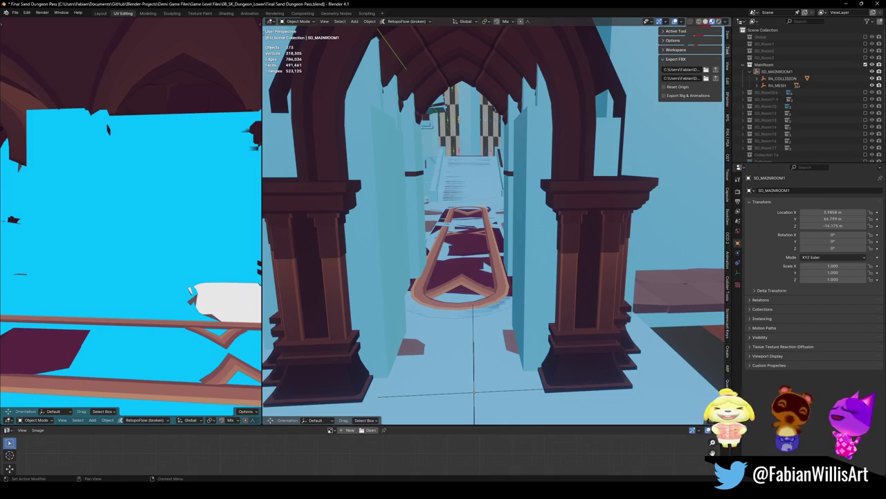
pyautogui.moveTo(540, 207)
pyautogui.mouseDown(button='middle')
pyautogui.moveTo(547, 240)
pyautogui.moveTo(461, 275)
pyautogui.mouseUp(button='middle')
pyautogui.hotkey('ctrl', 's')
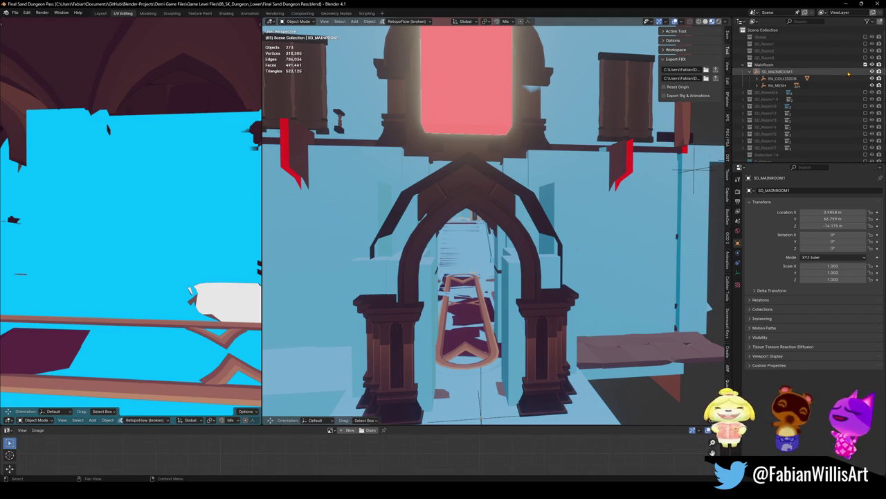
pyautogui.click(744, 64)
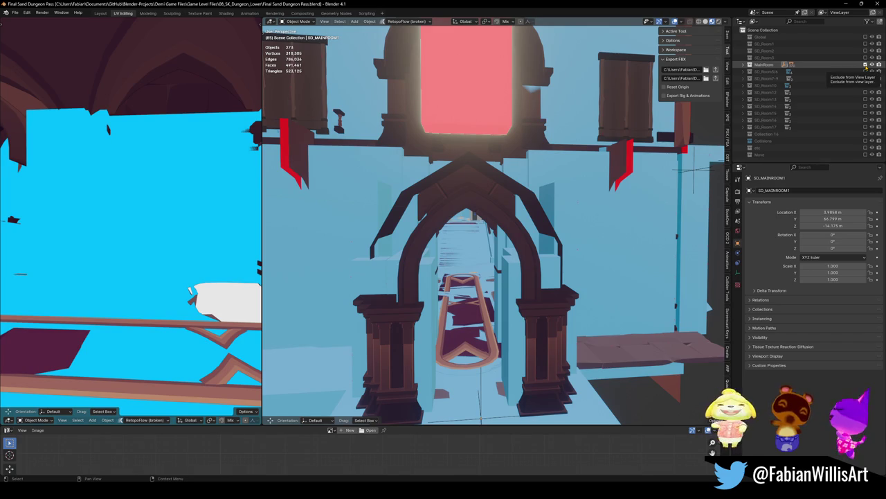
# Exclude MainRoom from the view layer, select the Global collection, and save the file.
pyautogui.click(865, 64)
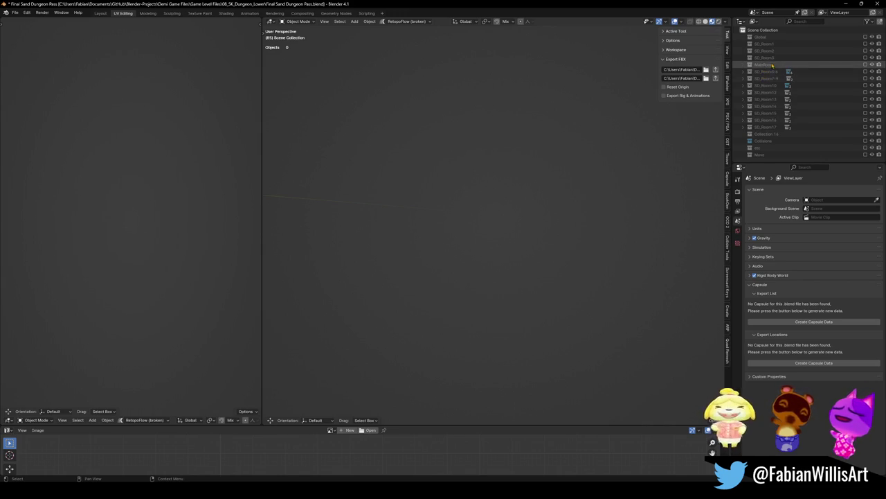
pyautogui.click(770, 43)
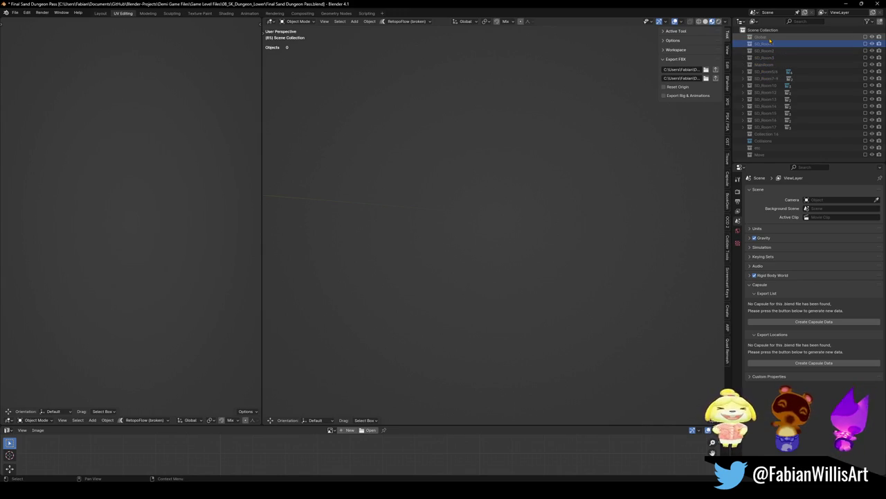
pyautogui.click(770, 37)
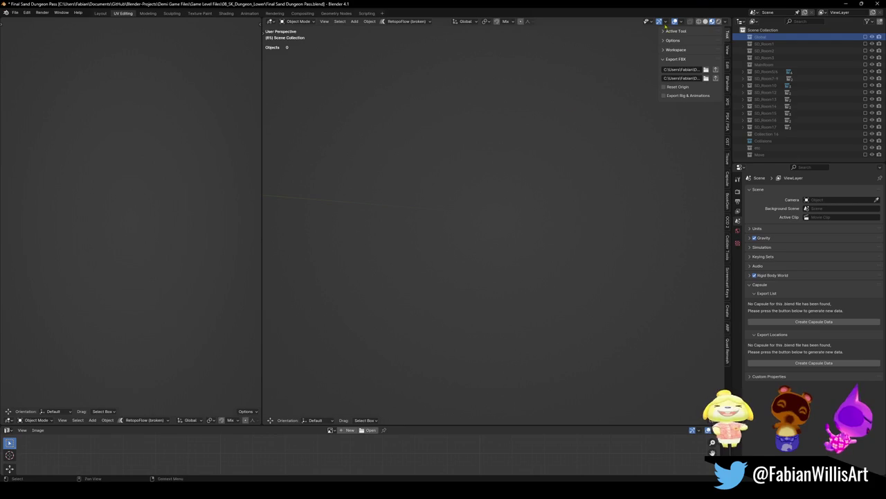
pyautogui.hotkey('ctrl', 's')
# Save a copy of the level as SandDungeon_P1_00.blend.
pyautogui.hotkey('ctrl', 'shift', 's')
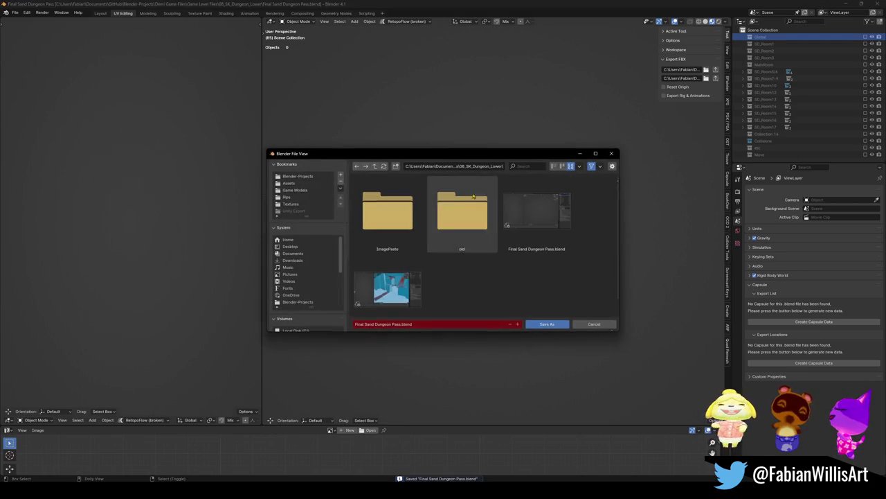
pyautogui.click(396, 325)
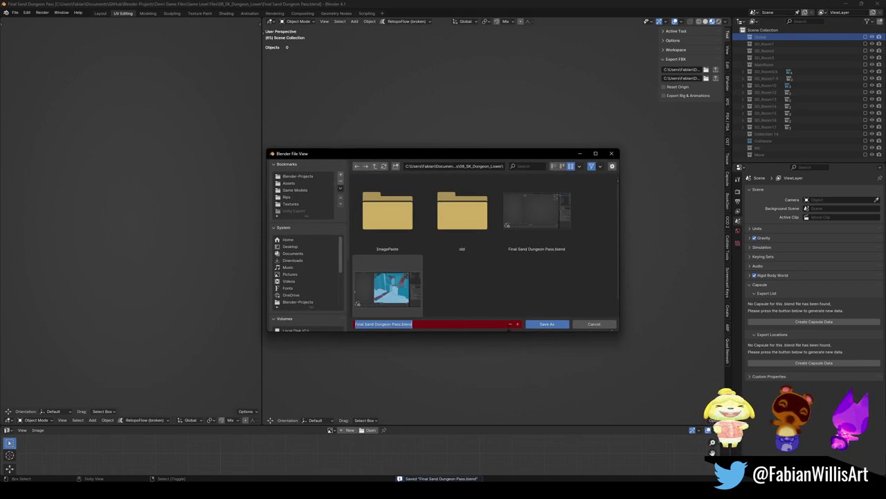
pyautogui.write('Sand Dung')
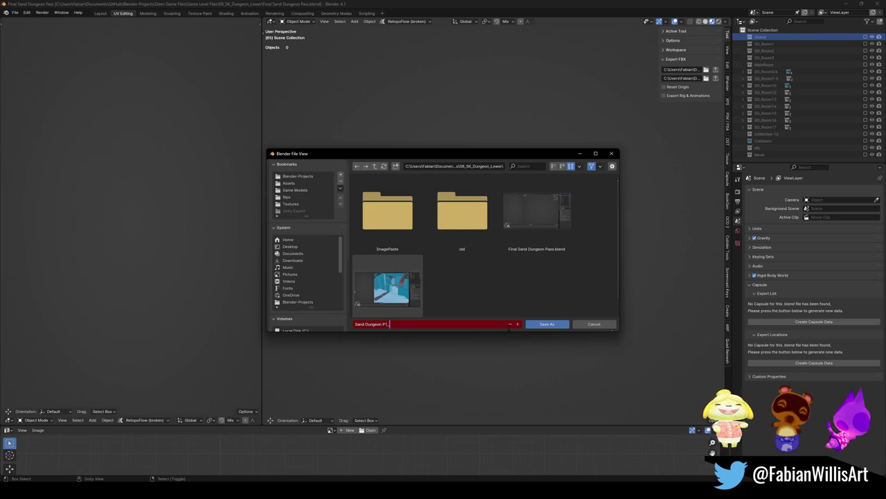
pyautogui.hotkey('ctrl', 'a')
pyautogui.write('S')
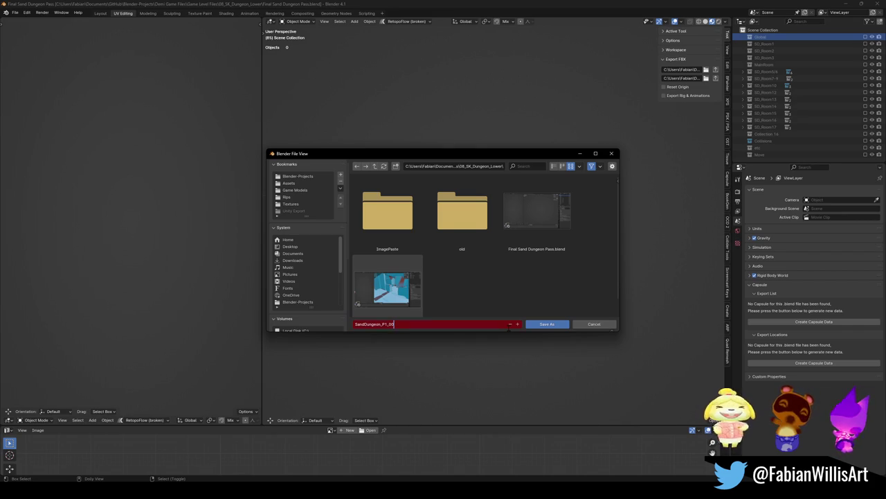
pyautogui.click(536, 326)
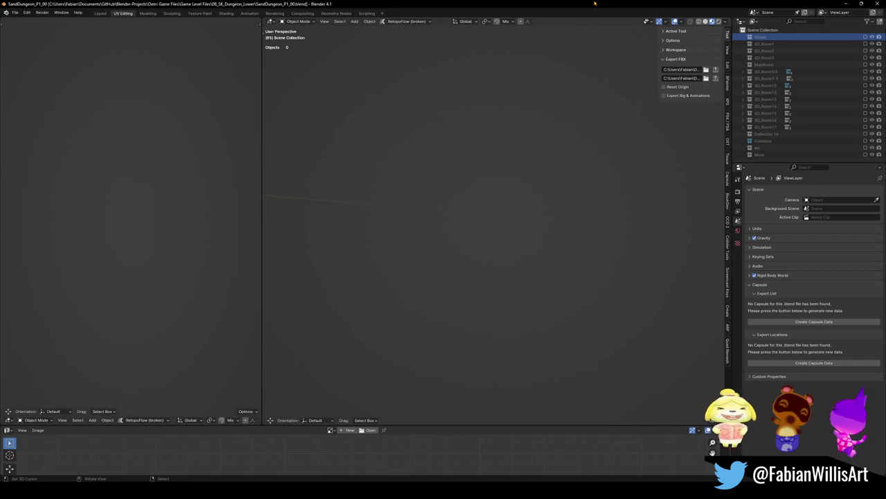
# Save further copies as SandDungeon_P2_00.blend and SandDungeon_P3_00.blend.
pyautogui.hotkey('ctrl', 'shift', 's')
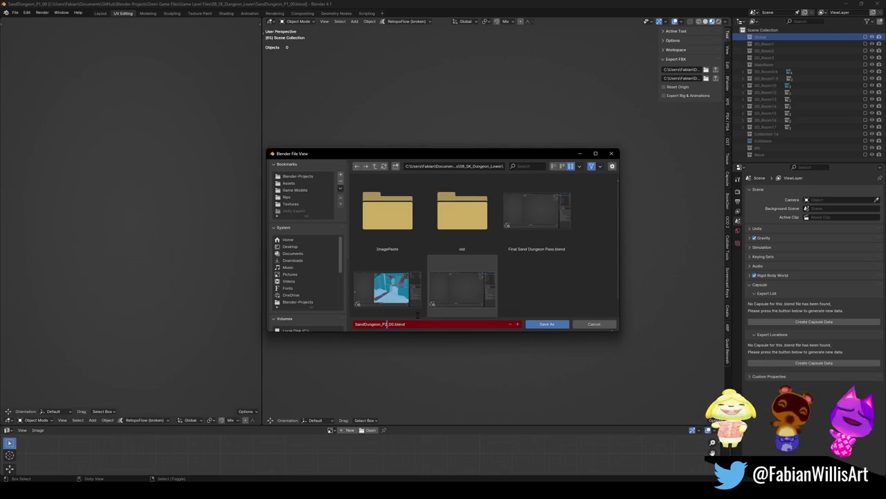
pyautogui.click(548, 324)
pyautogui.hotkey('ctrl', 'shift', 's')
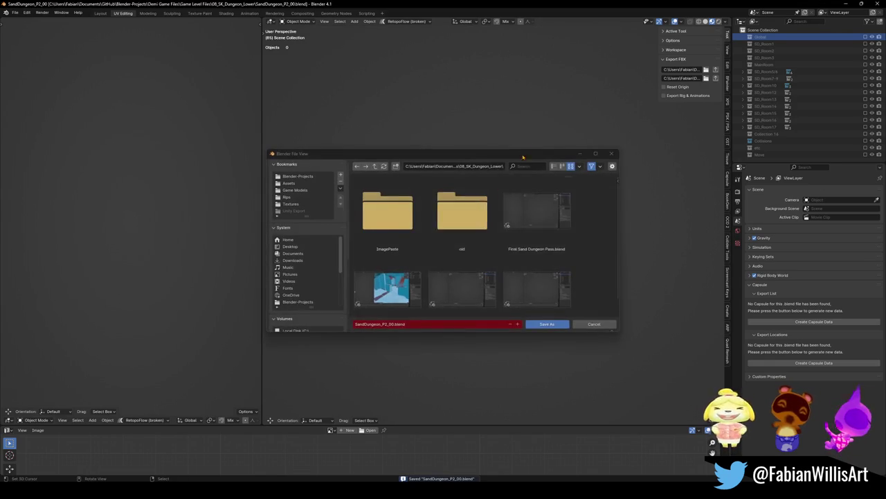
pyautogui.click(386, 324)
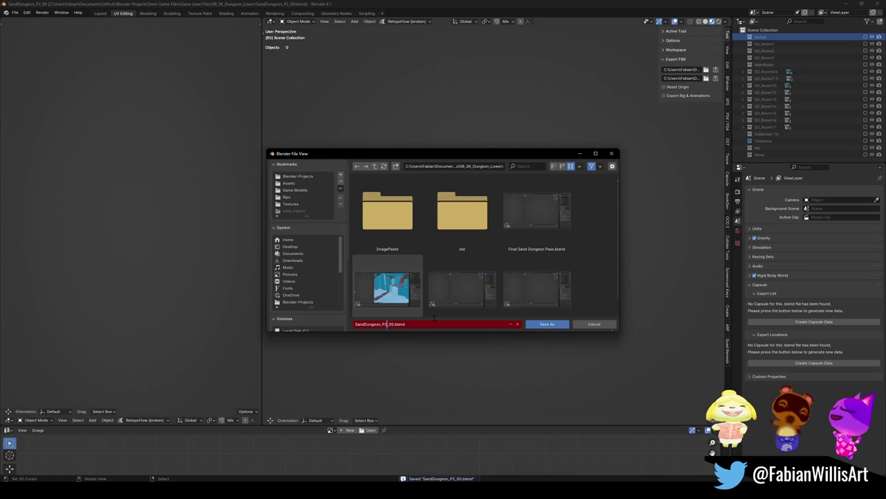
pyautogui.click(547, 324)
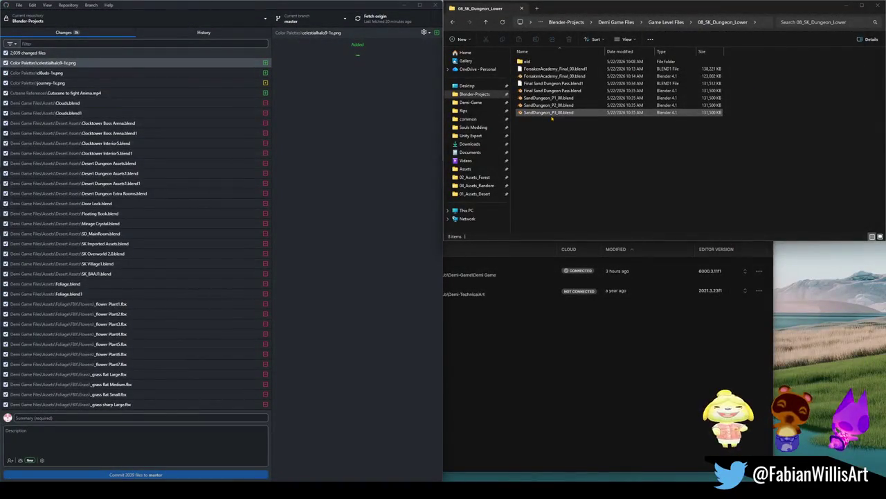
# Move the old .blend and .blend1 level files into the old folder, then open SandDungeon_P1_00.blend.
pyautogui.click(562, 90)
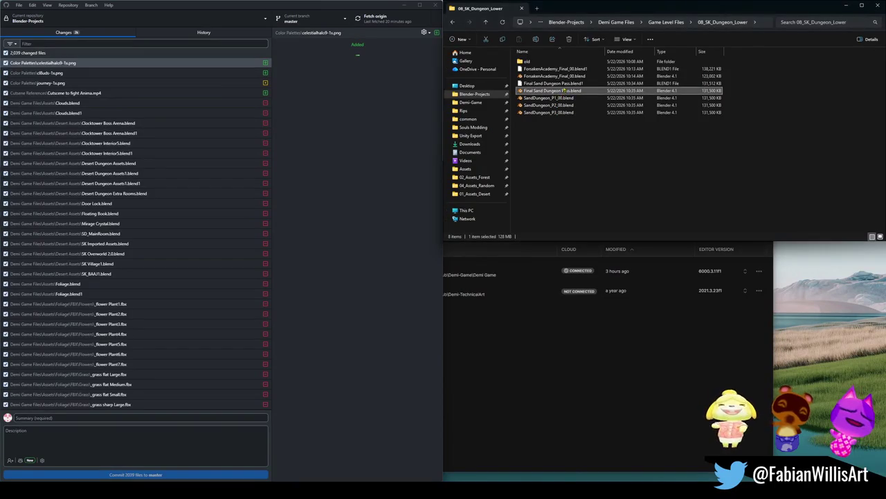
pyautogui.keyDown('shift'); pyautogui.click(568, 78); pyautogui.keyUp('shift')
pyautogui.keyDown('shift'); pyautogui.click(562, 70); pyautogui.keyUp('shift')
pyautogui.moveTo(564, 70); pyautogui.dragTo(538, 62)
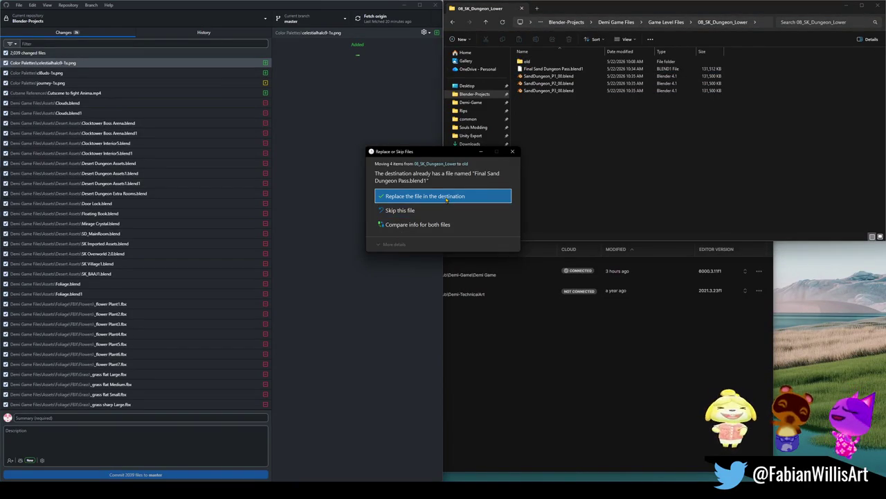
pyautogui.click(422, 196)
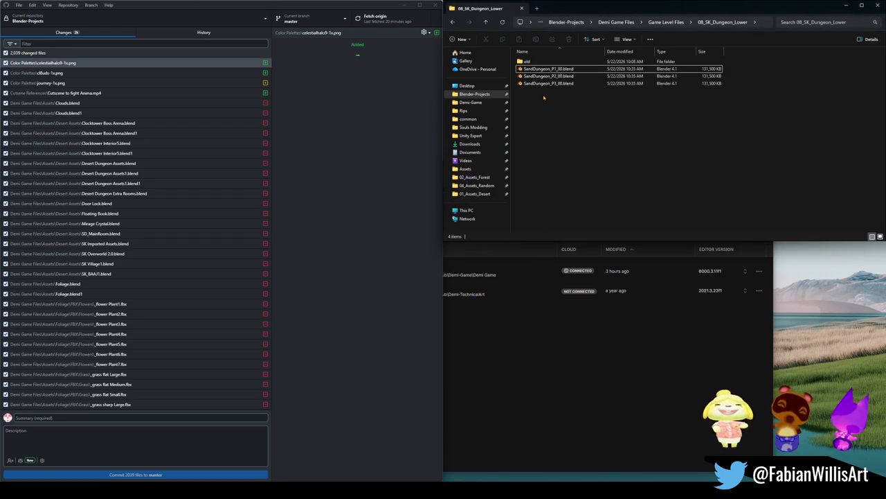
pyautogui.click(553, 69)
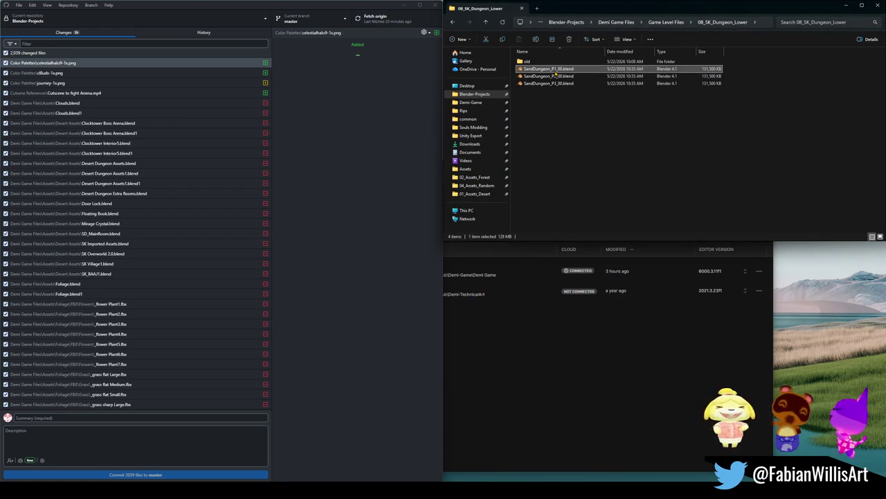
pyautogui.doubleClick(552, 73)
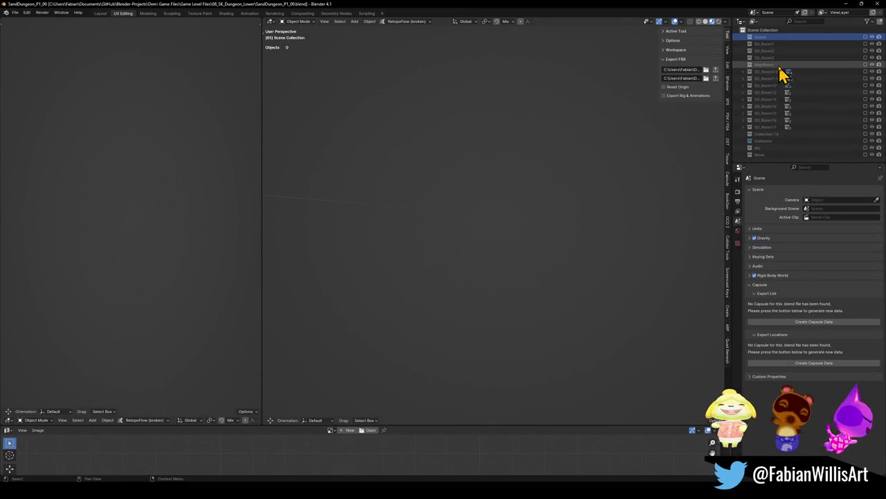
# Delete the later room collections and their contents from the P1 file.
pyautogui.click(770, 72)
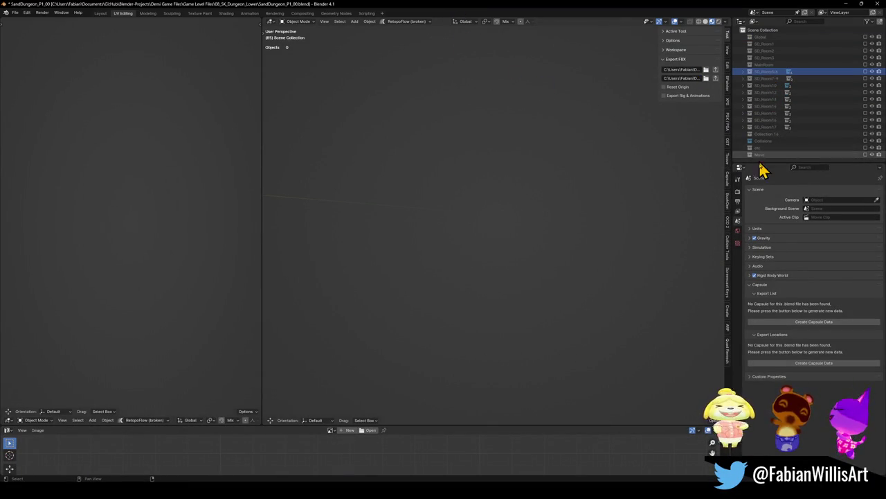
pyautogui.keyDown('shift'); pyautogui.click(763, 154); pyautogui.keyUp('shift')
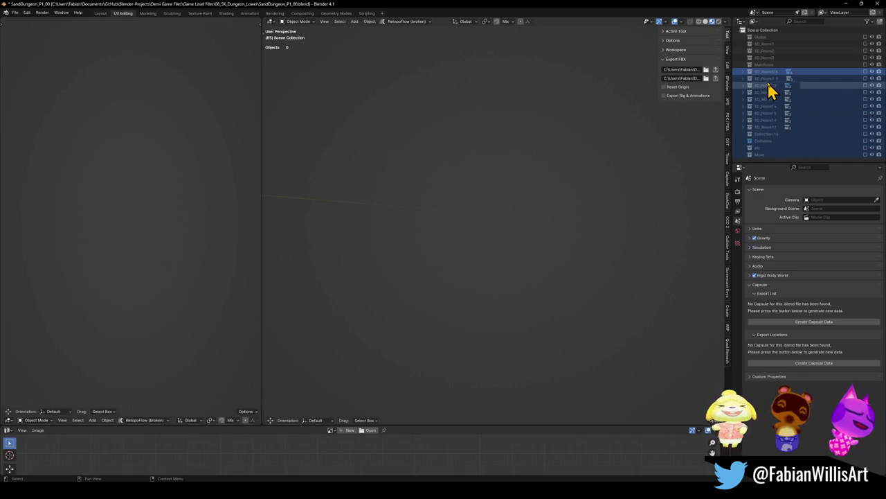
pyautogui.rightClick(770, 73)
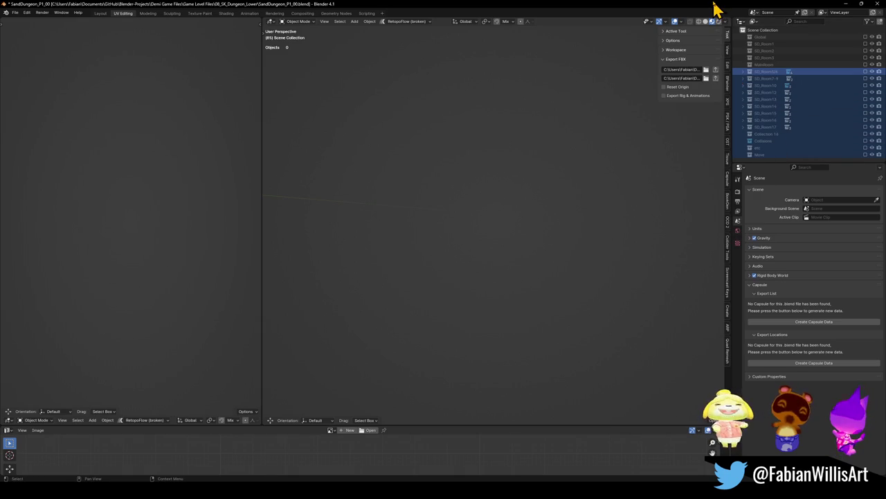
pyautogui.click(614, 154)
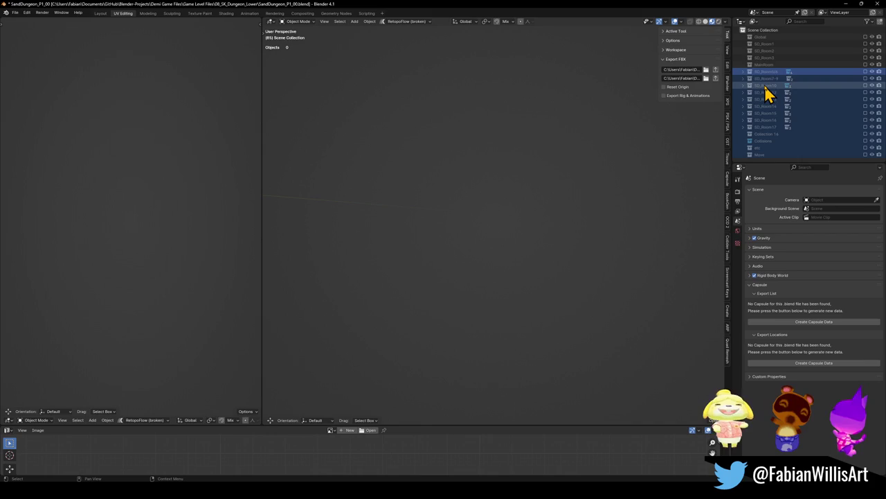
pyautogui.rightClick(768, 78)
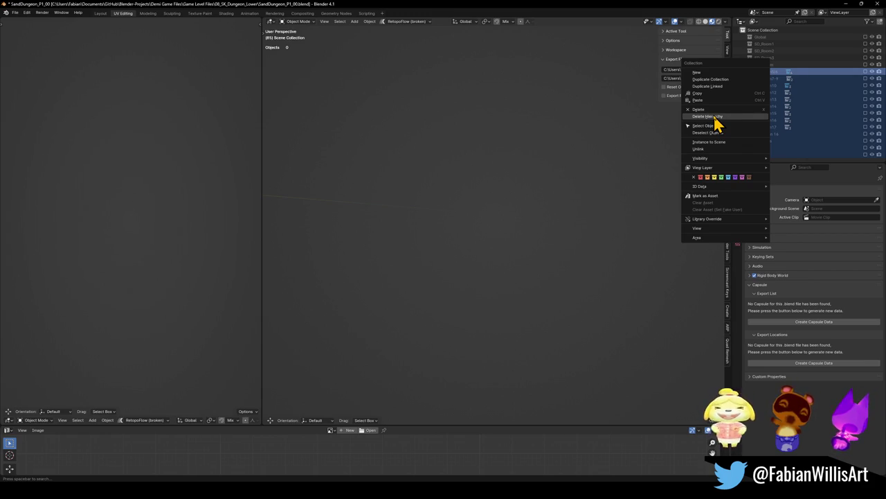
pyautogui.click(716, 116)
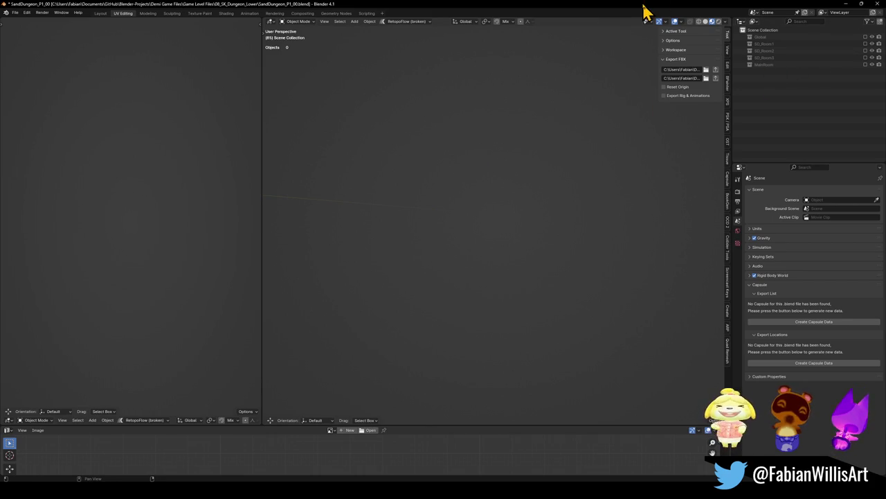
# Save SandDungeon_P1_00.blend, close Blender, and open SandDungeon_P2_00.blend.
pyautogui.hotkey('ctrl', 's')
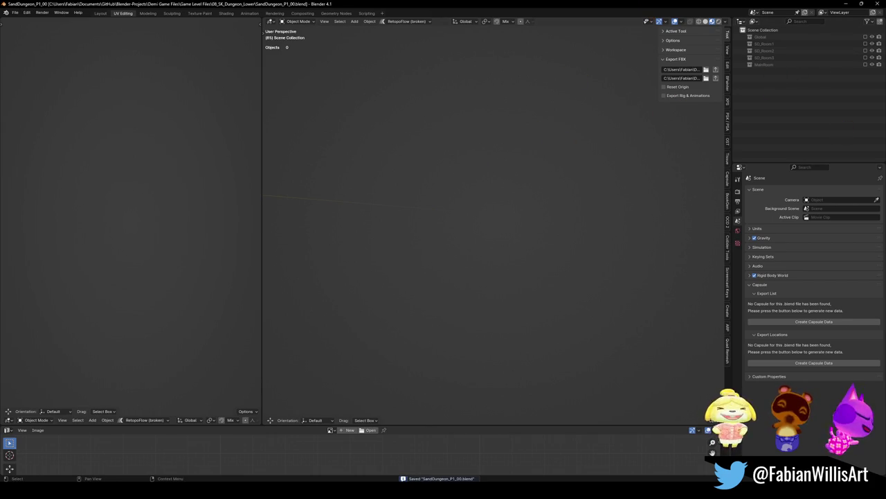
pyautogui.click(846, 3)
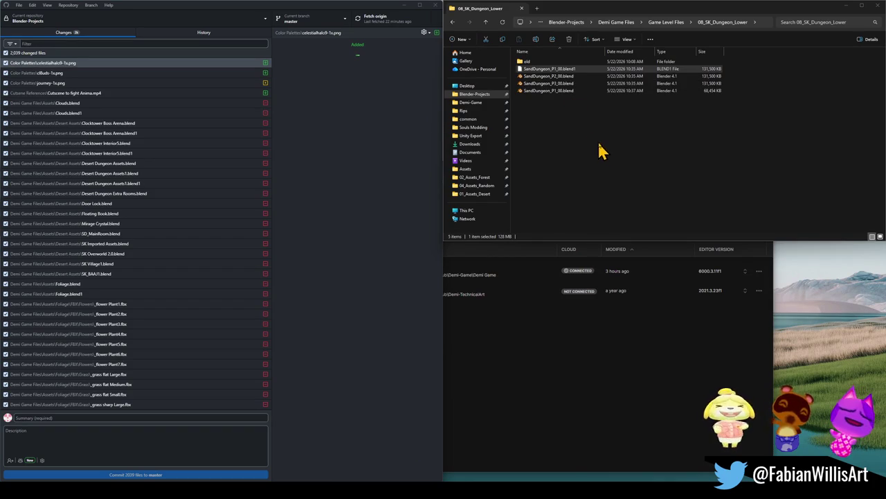
pyautogui.doubleClick(571, 81)
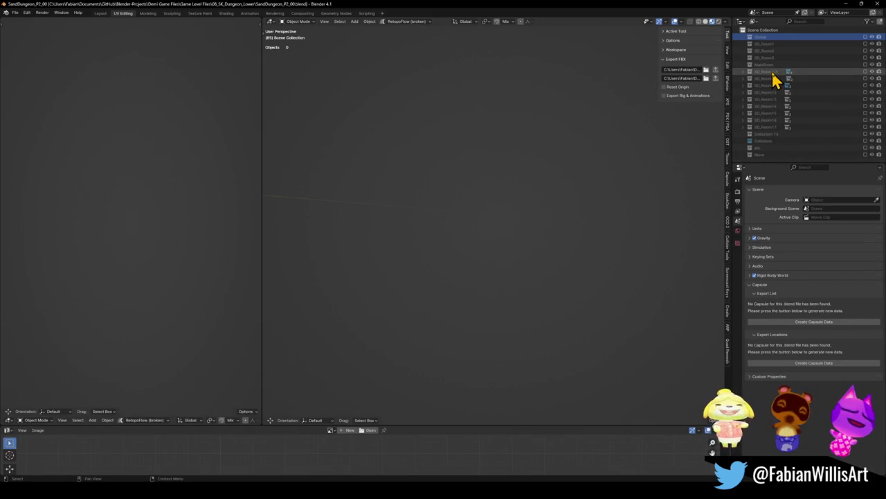
# Delete the SD_Room1 through MainRoom collections with everything inside.
pyautogui.click(768, 63)
pyautogui.keyDown('shift'); pyautogui.click(768, 43); pyautogui.keyUp('shift')
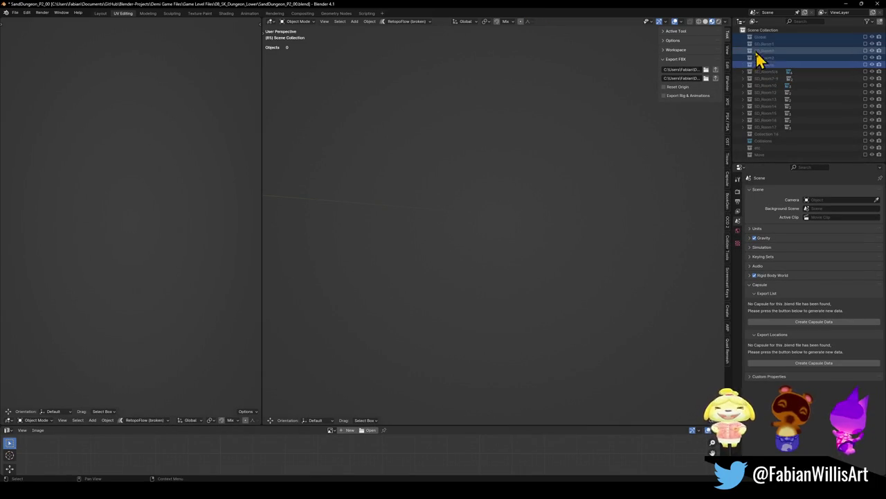
pyautogui.rightClick(766, 58)
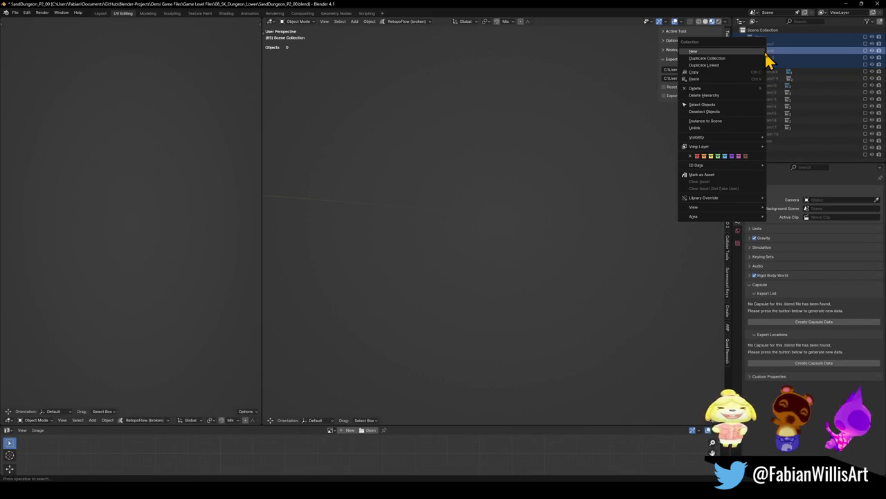
pyautogui.click(768, 55)
pyautogui.keyDown('shift'); pyautogui.click(770, 64); pyautogui.keyUp('shift')
pyautogui.rightClick(771, 54)
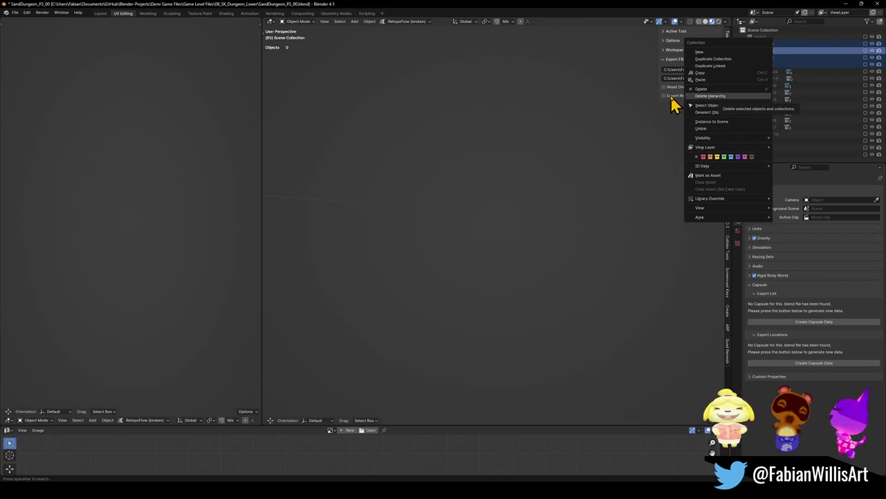
pyautogui.press('Return')
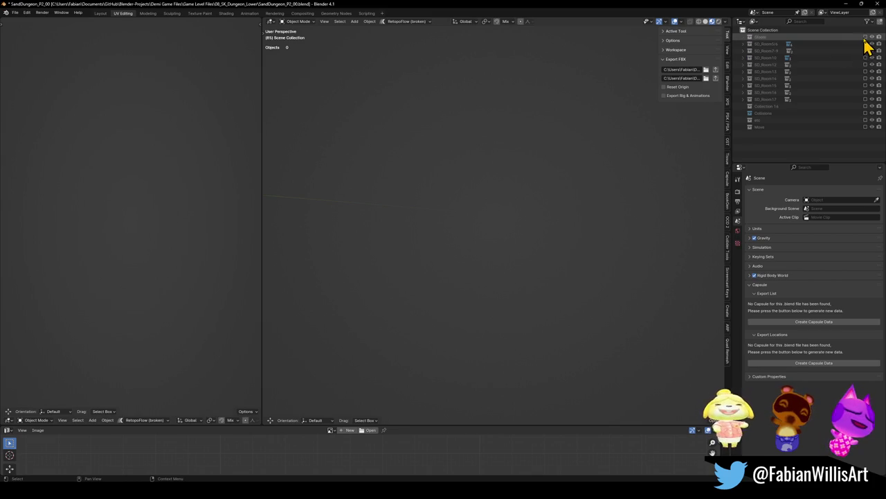
# Enable and expand the SD_Room5/6 collection.
pyautogui.click(866, 44)
pyautogui.click(749, 44)
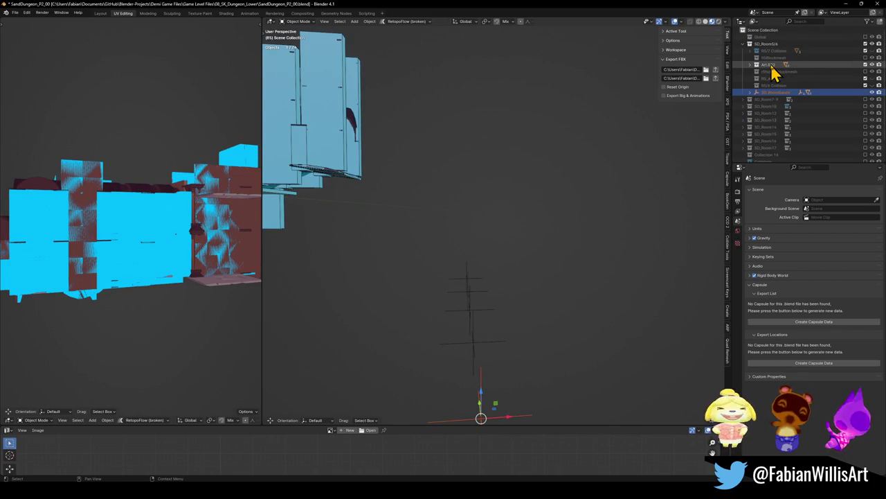
pyautogui.moveTo(533, 185); pyautogui.dragTo(475, 200, button='middle')
# Select the SD_RoomSand6 empty with all its children and hide them.
pyautogui.click(497, 268)
pyautogui.click(481, 262)
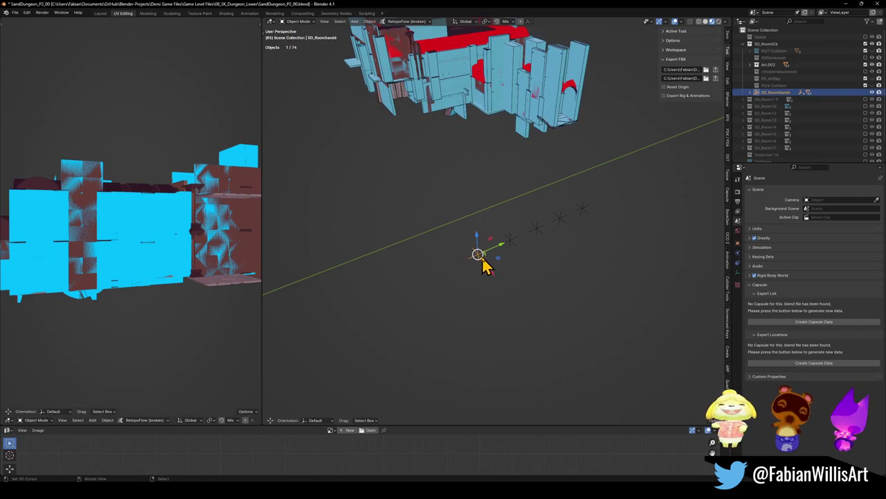
pyautogui.press('g')
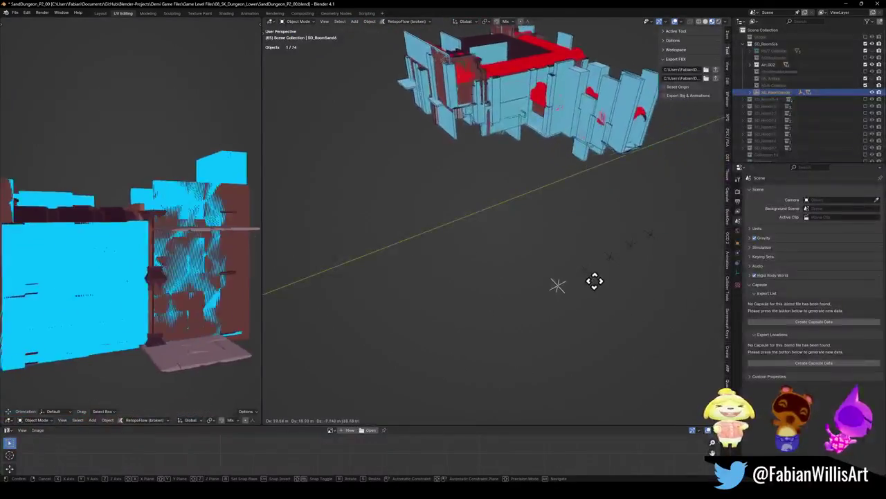
pyautogui.press('Escape')
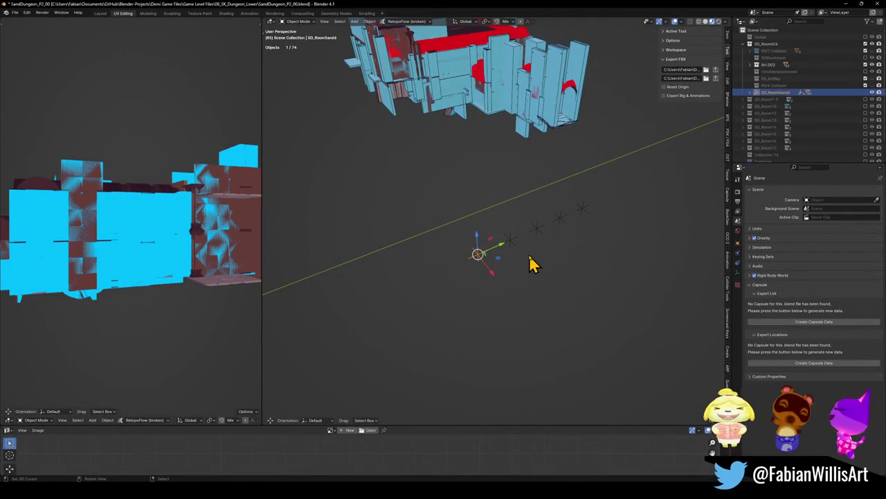
pyautogui.press('q')
pyautogui.click(498, 331)
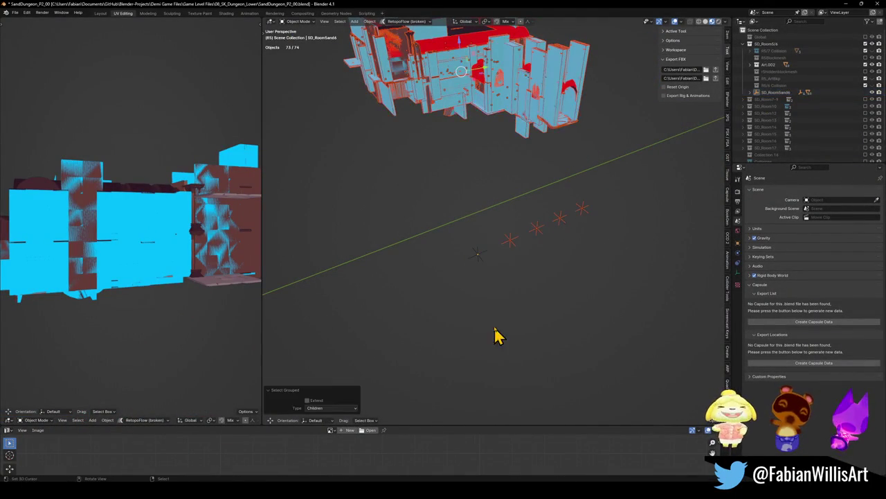
pyautogui.click(308, 400)
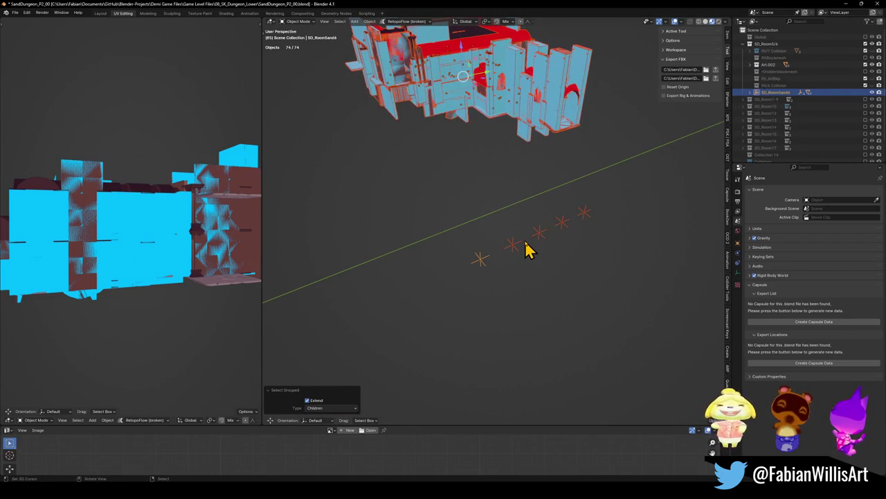
pyautogui.press('h')
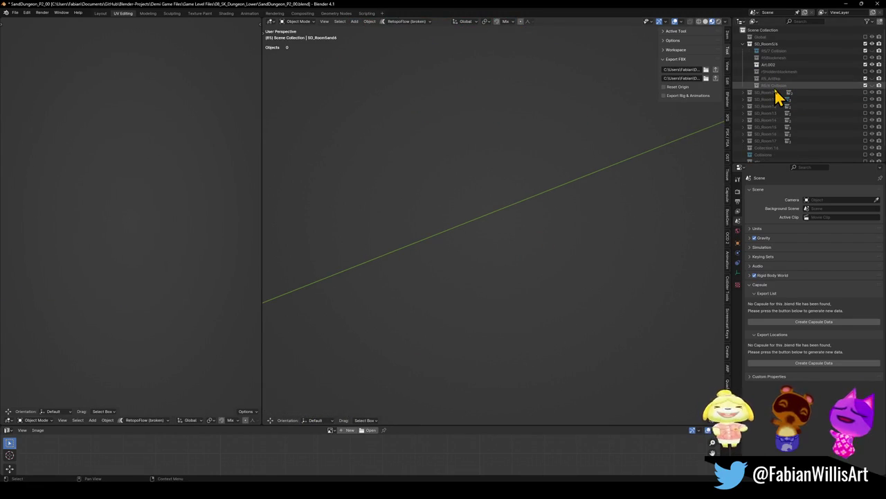
pyautogui.click(774, 86)
# Show RS/6 Collision's hidden objects again, then trial-delete everything and undo it.
pyautogui.rightClick(781, 60)
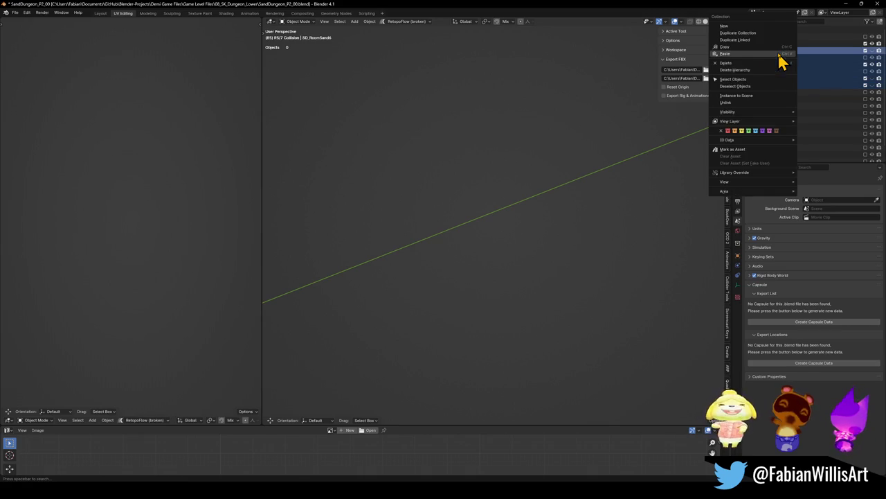
pyautogui.click(759, 72)
pyautogui.moveTo(558, 162)
pyautogui.mouseDown(button='middle')
pyautogui.moveTo(565, 247)
pyautogui.moveTo(538, 273)
pyautogui.mouseUp(button='middle')
pyautogui.hotkey('alt', 'a')
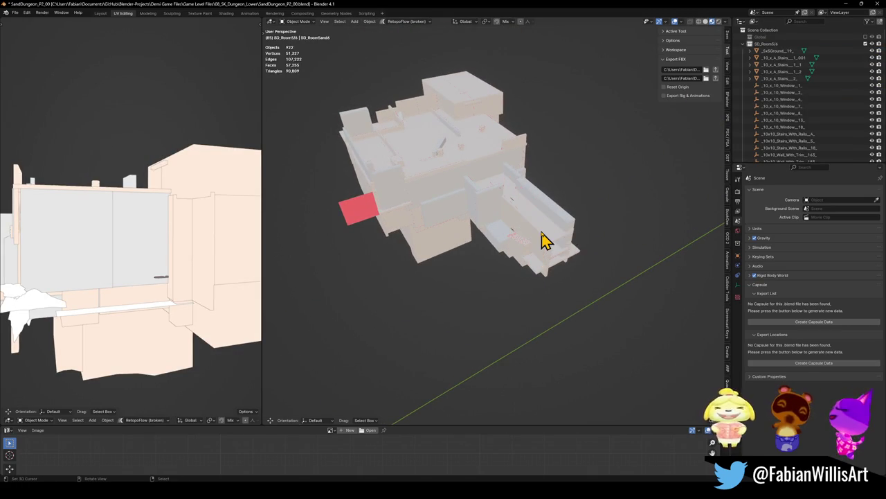
pyautogui.press('a')
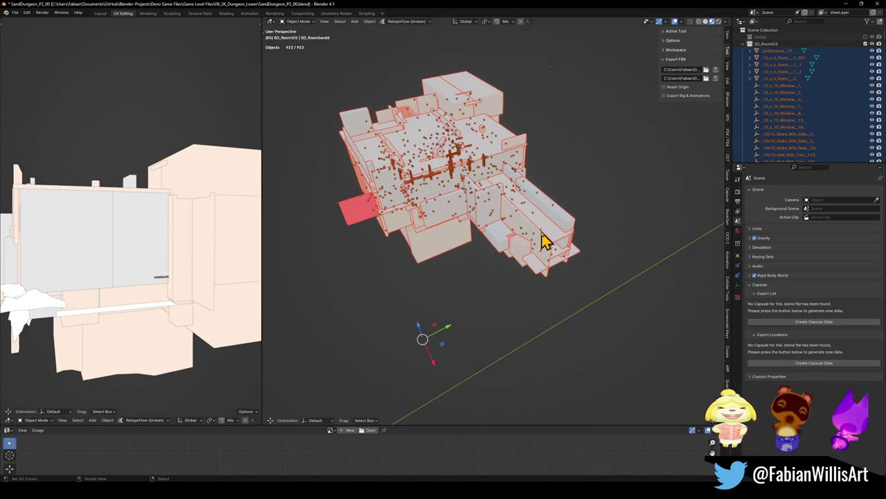
pyautogui.press('Delete')
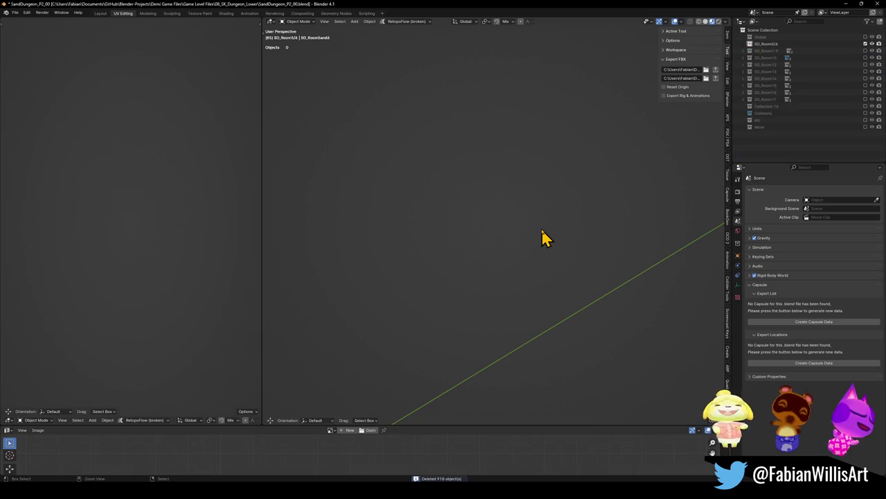
pyautogui.hotkey('ctrl', 'z')
pyautogui.moveTo(542, 236); pyautogui.dragTo(504, 255, button='middle')
pyautogui.hotkey('alt', 'a')
# Walk in first person into the room and through the red wall.
pyautogui.hotkey('shift', '`')
pyautogui.press('w')
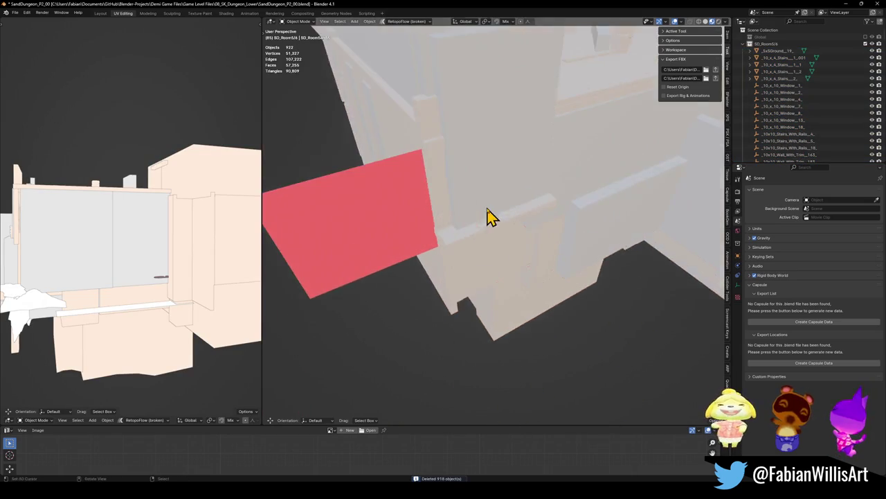
pyautogui.press('w')
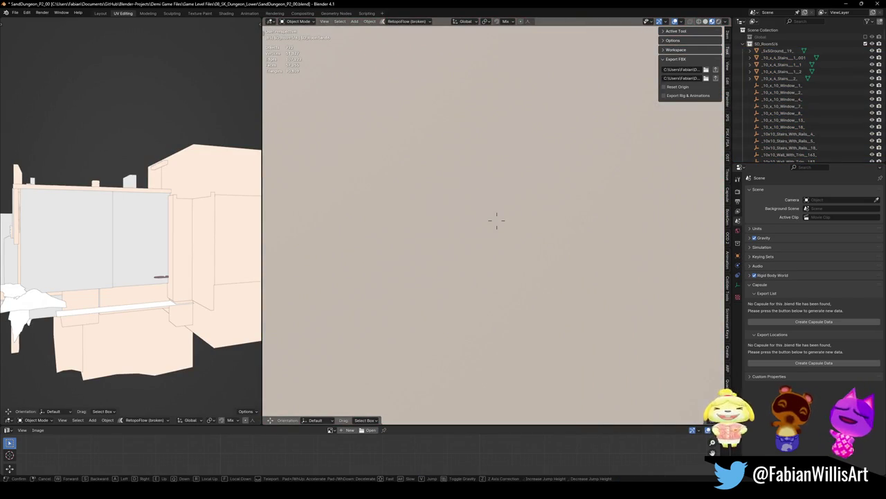
pyautogui.press('s')
pyautogui.press('w')
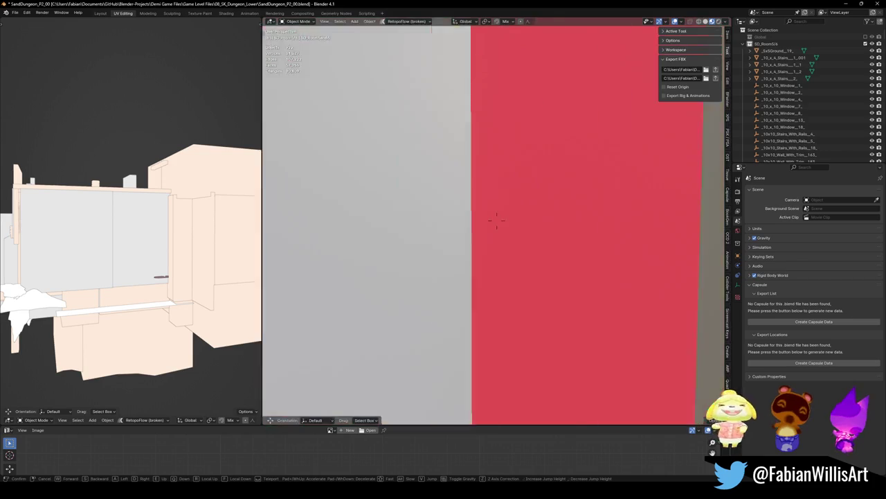
pyautogui.press('w')
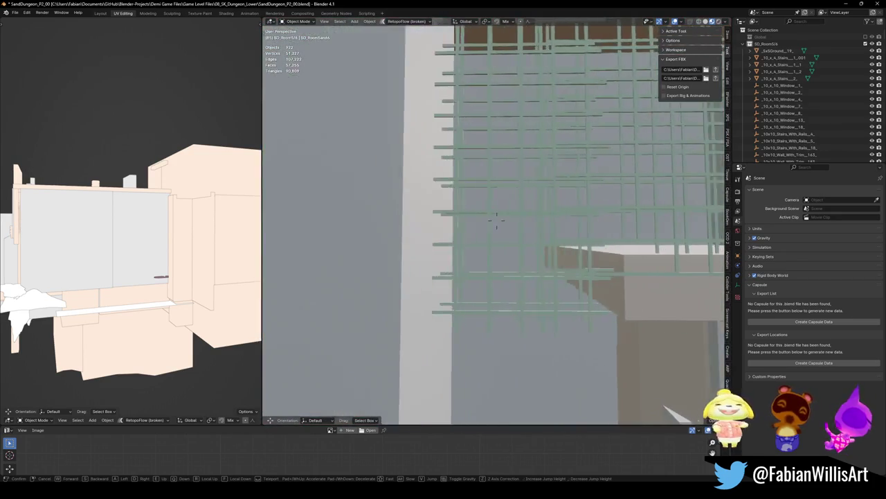
pyautogui.press('w')
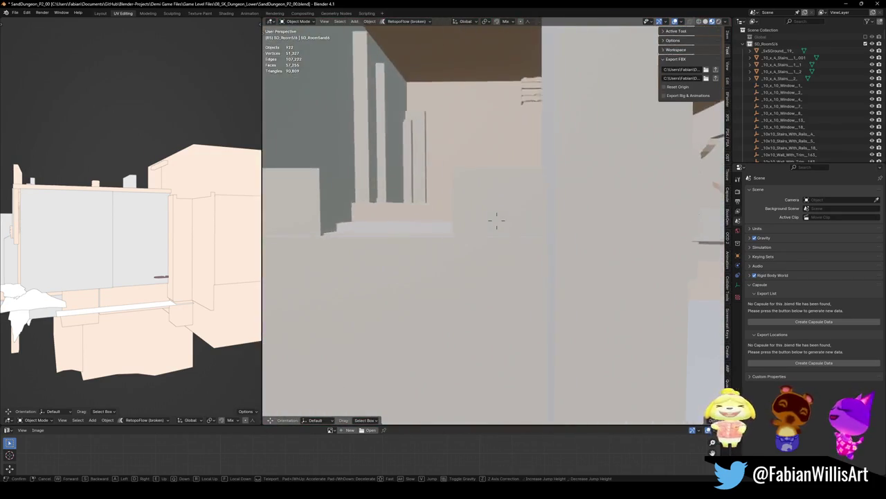
pyautogui.press('w')
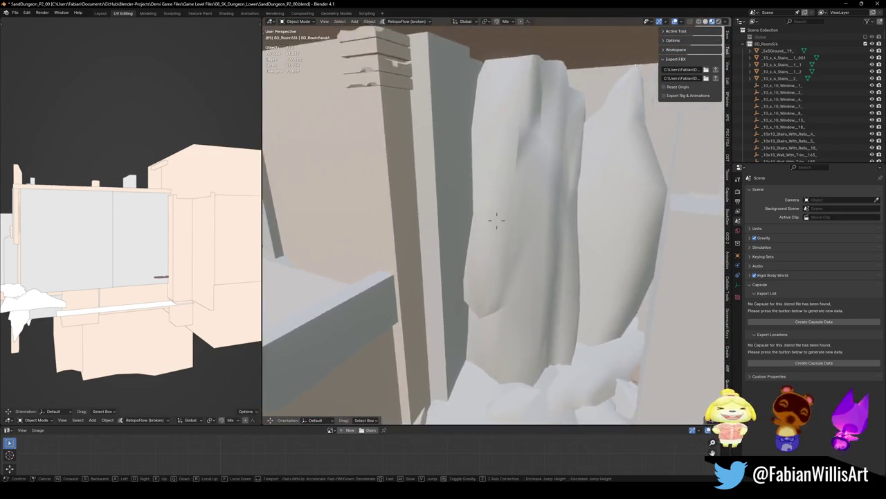
pyautogui.press('w')
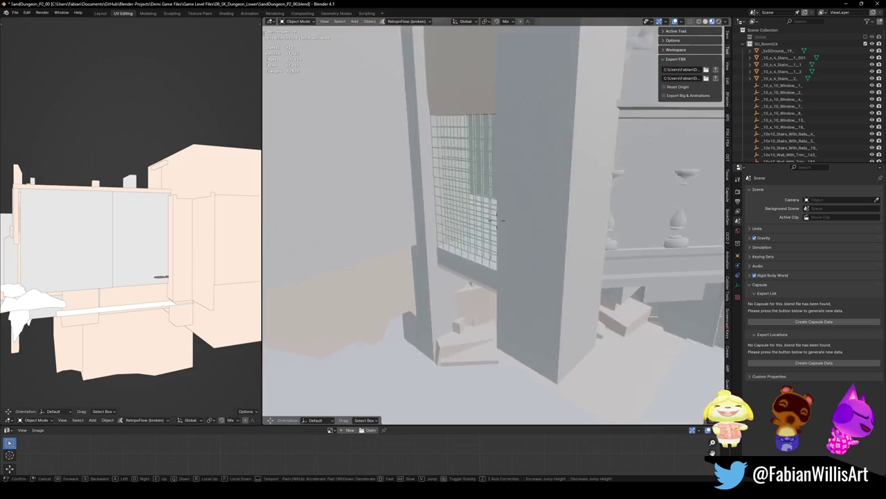
pyautogui.press('w')
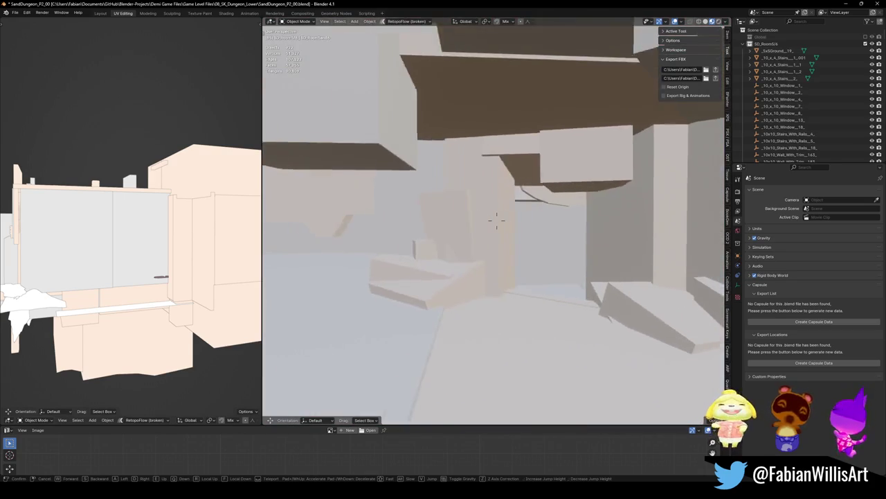
pyautogui.press('w')
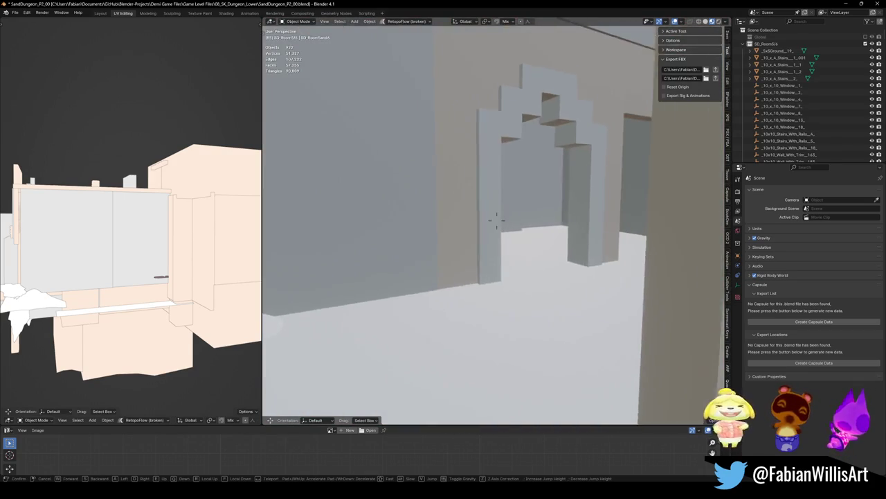
pyautogui.press('w')
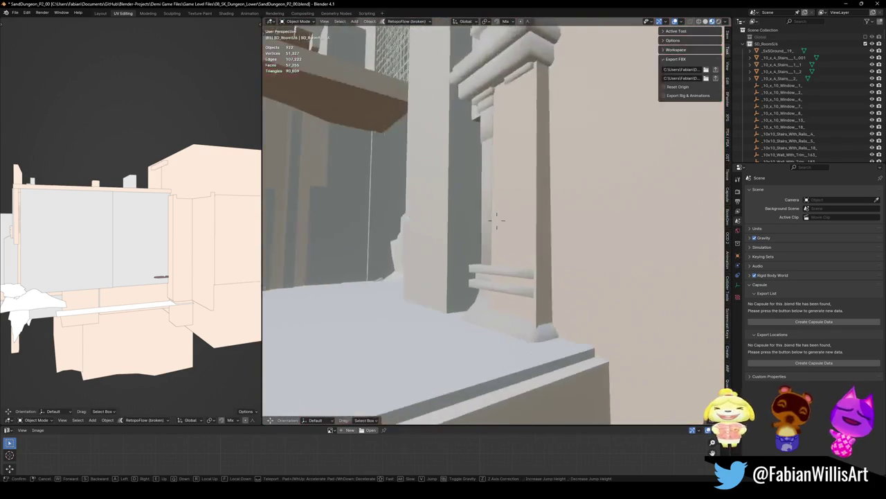
pyautogui.press('w')
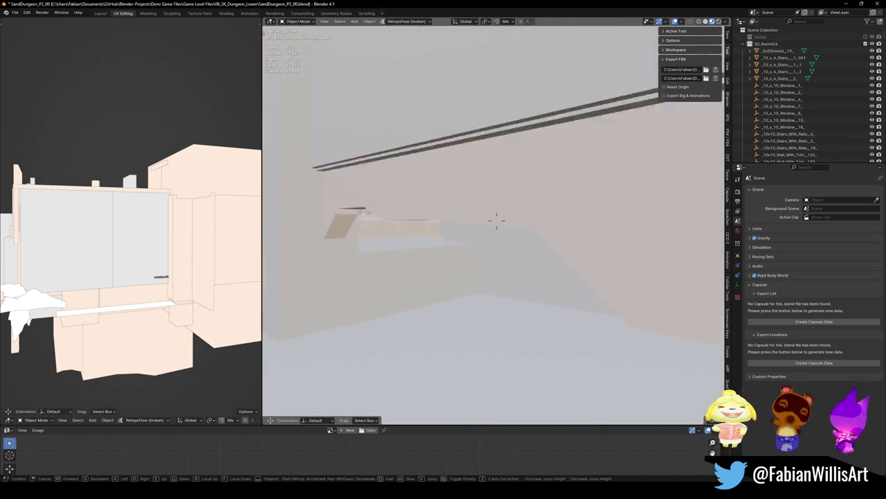
pyautogui.press('w')
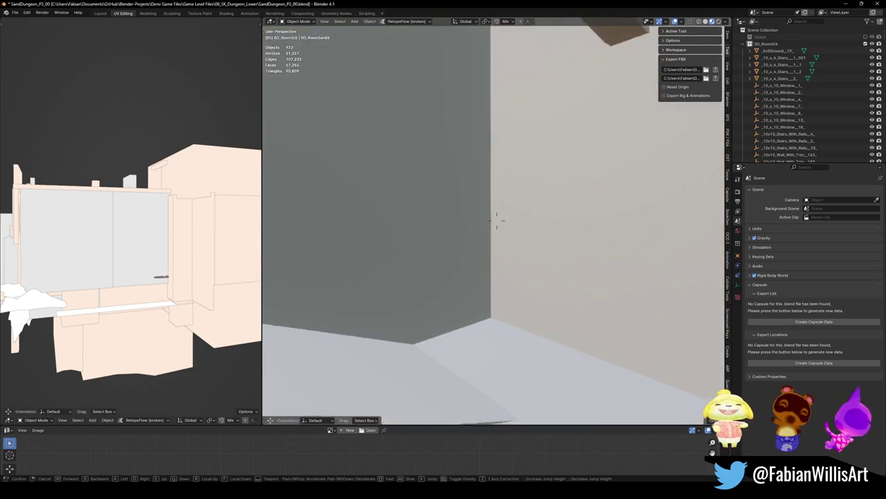
pyautogui.press('w')
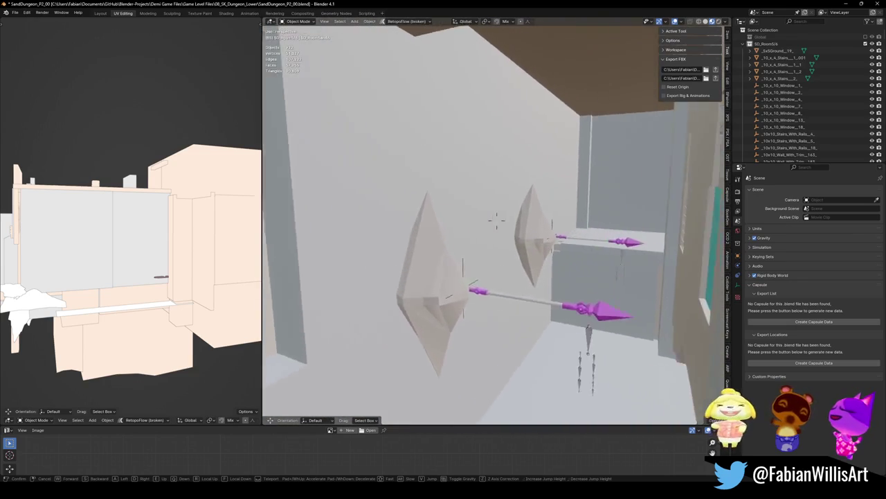
pyautogui.press('s')
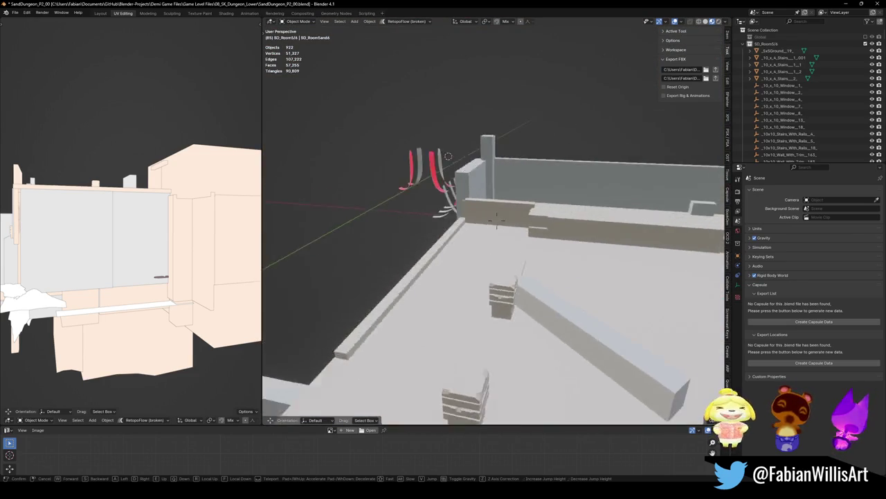
# End the walk-through and delete all 918 visible objects in the scene.
pyautogui.click(516, 232)
pyautogui.press('a')
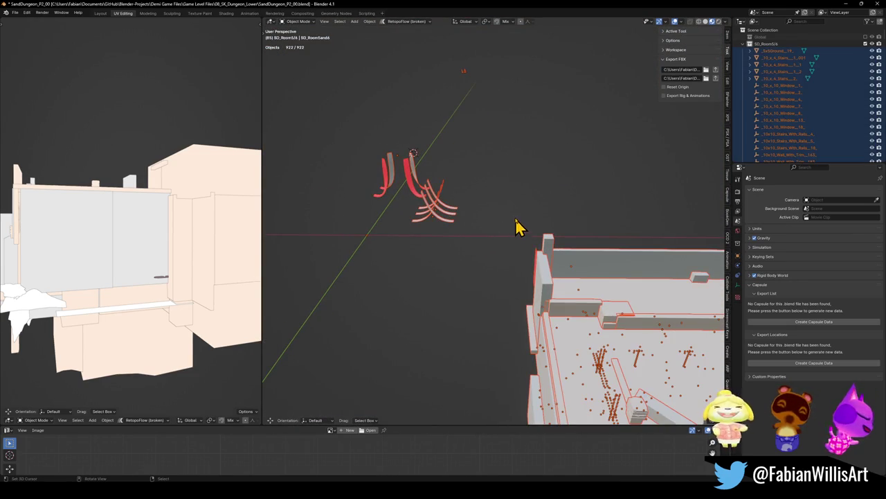
pyautogui.click(469, 85)
pyautogui.moveTo(469, 85)
pyautogui.mouseDown(button='middle')
pyautogui.moveTo(529, 149)
pyautogui.moveTo(580, 174)
pyautogui.moveTo(520, 174)
pyautogui.moveTo(491, 198)
pyautogui.moveTo(542, 214)
pyautogui.moveTo(568, 204)
pyautogui.moveTo(533, 253)
pyautogui.mouseUp(button='middle')
pyautogui.scroll(2, 488, 167)
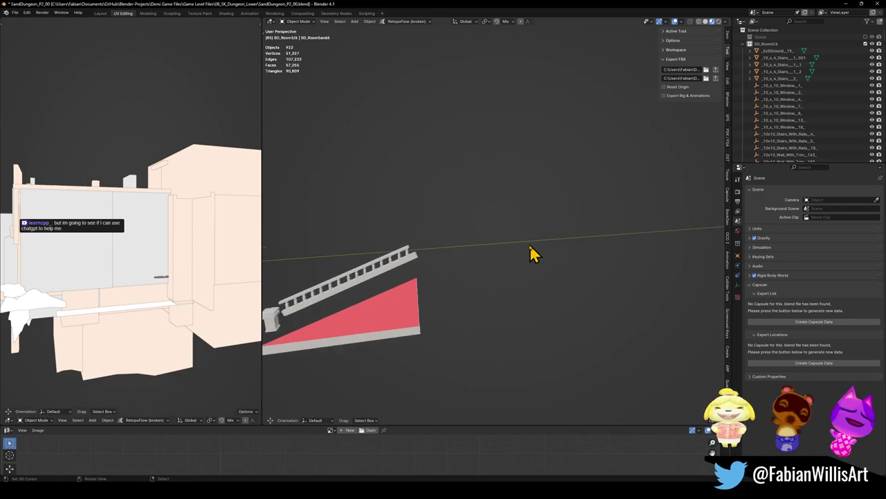
pyautogui.press('a')
pyautogui.press('Delete')
pyautogui.moveTo(617, 229)
pyautogui.mouseDown(button='middle')
pyautogui.moveTo(633, 229)
pyautogui.moveTo(544, 237)
pyautogui.moveTo(617, 243)
pyautogui.mouseUp(button='middle')
# Unhide the 74 dungeon meshes, frame them, and select the empty beneath the building.
pyautogui.hotkey('alt', 'h')
pyautogui.moveTo(528, 232)
pyautogui.mouseDown(button='middle')
pyautogui.moveTo(505, 223)
pyautogui.moveTo(565, 293)
pyautogui.moveTo(484, 217)
pyautogui.mouseUp(button='middle')
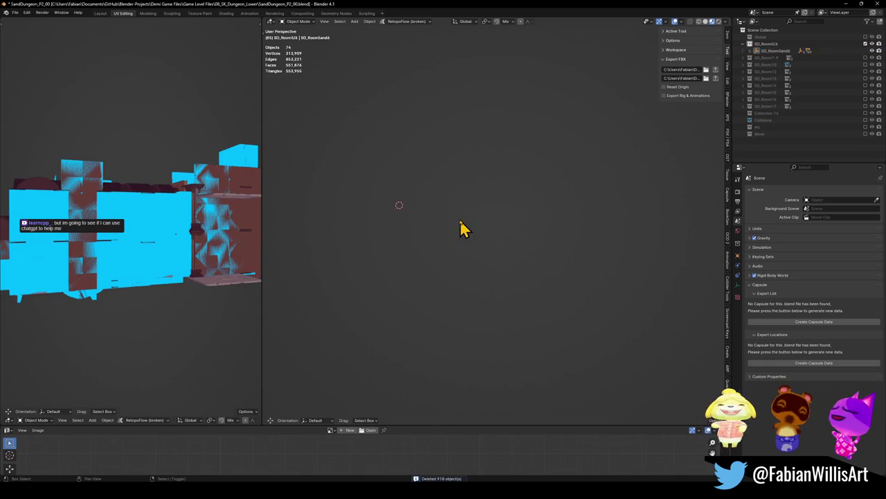
pyautogui.press('KP_Decimal')
pyautogui.hotkey('alt', 'a')
pyautogui.scroll(4, 550, 210)
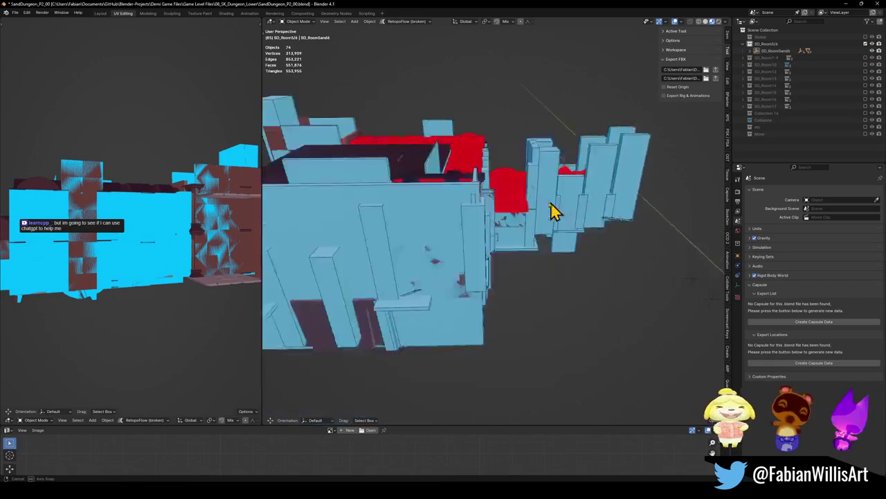
pyautogui.scroll(-6, 524, 218)
pyautogui.moveTo(525, 217); pyautogui.dragTo(524, 246, button='middle')
pyautogui.click(540, 320)
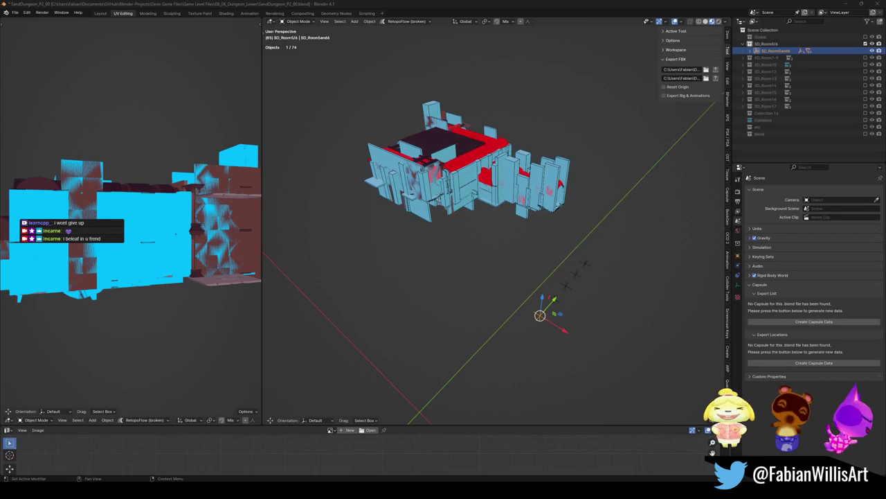
# Save the file, then collapse SD_Room5/6 and exclude it from the view layer.
pyautogui.hotkey('ctrl', 's')
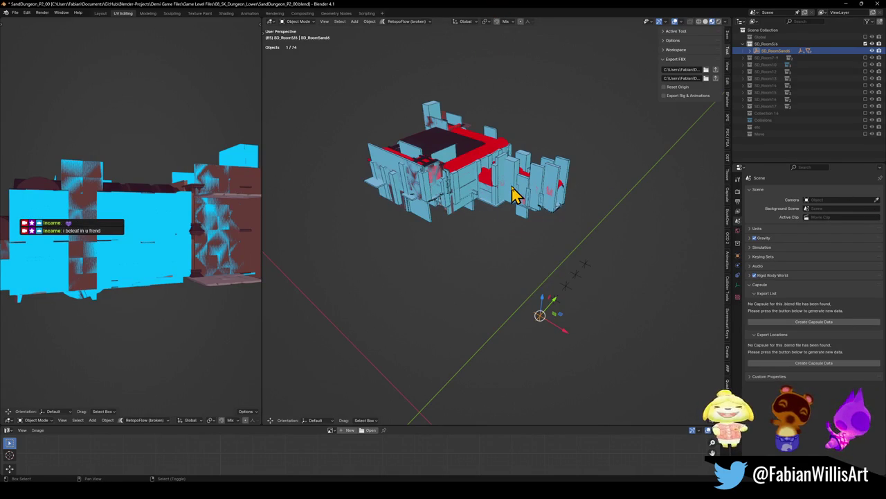
pyautogui.moveTo(510, 192); pyautogui.dragTo(508, 188, button='middle')
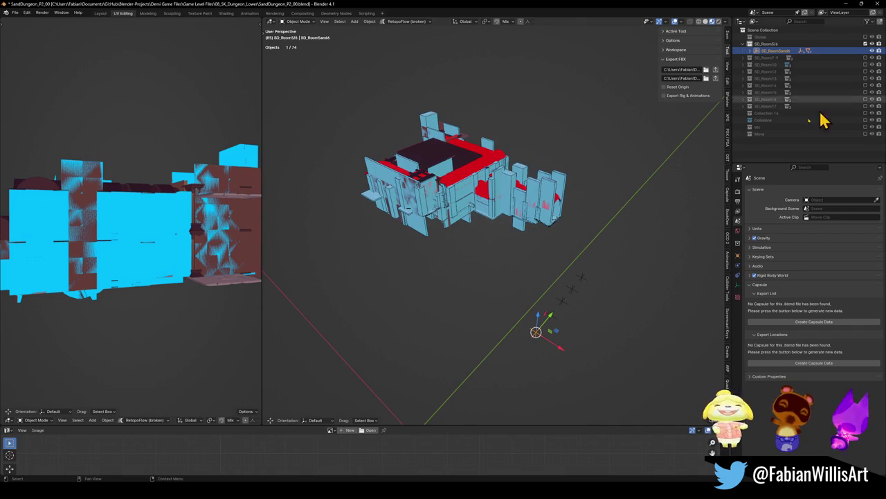
pyautogui.click(743, 44)
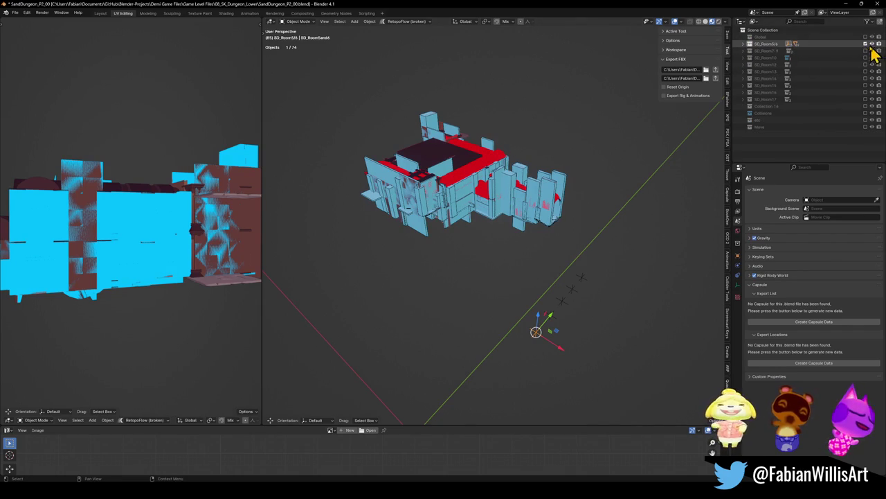
pyautogui.click(865, 45)
# Include and expand the SD_Room7-9 collection in the scene.
pyautogui.click(779, 52)
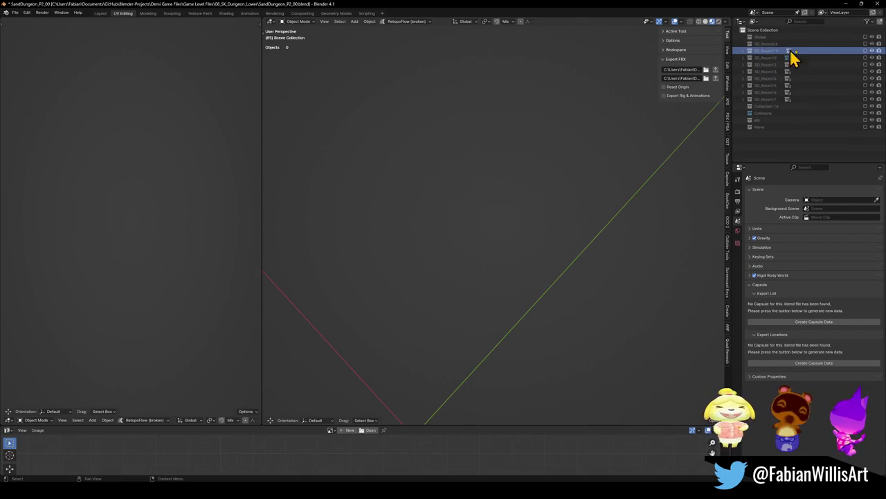
pyautogui.click(865, 52)
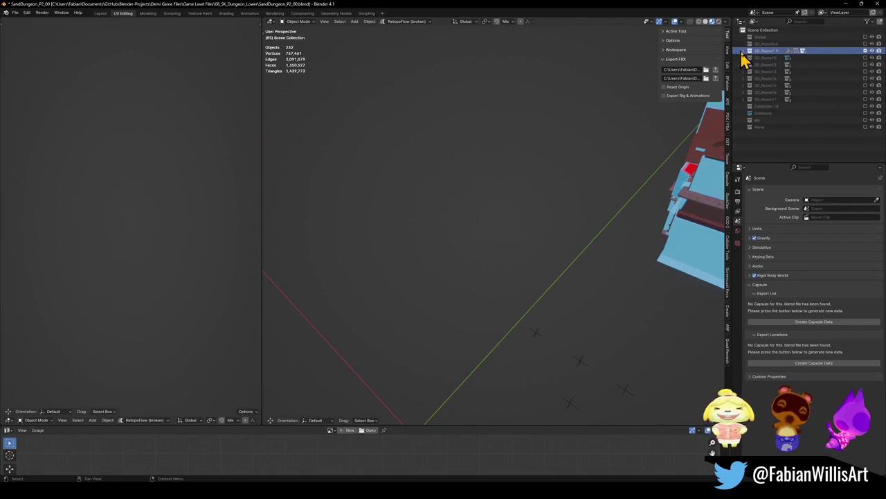
pyautogui.click(744, 52)
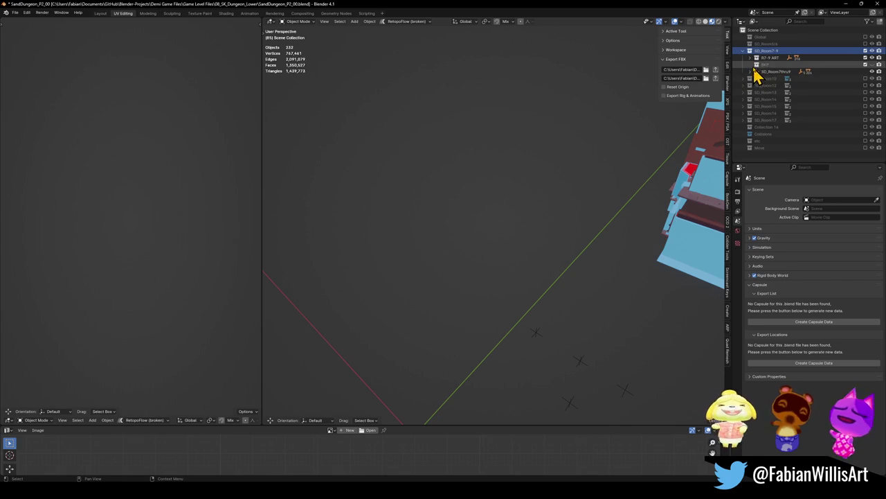
pyautogui.moveTo(591, 259); pyautogui.dragTo(431, 267, button='middle')
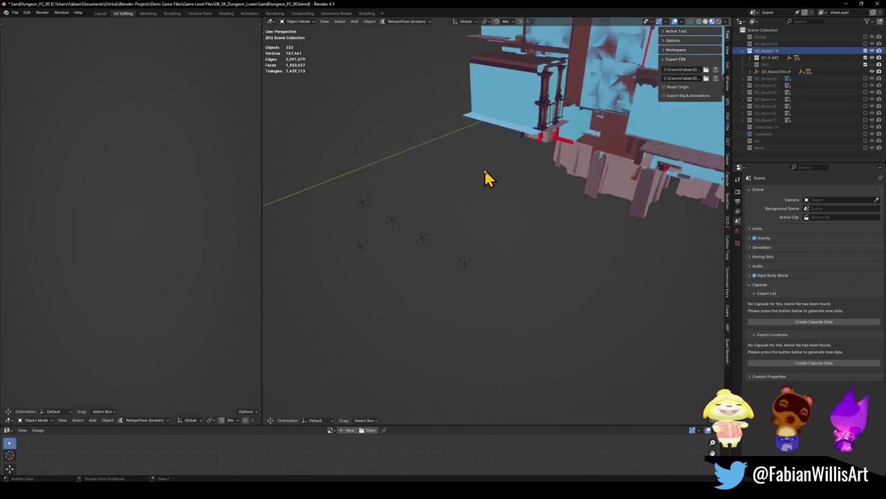
# Select the SD_Room7thru9 object with all its children and hide them.
pyautogui.click(434, 246)
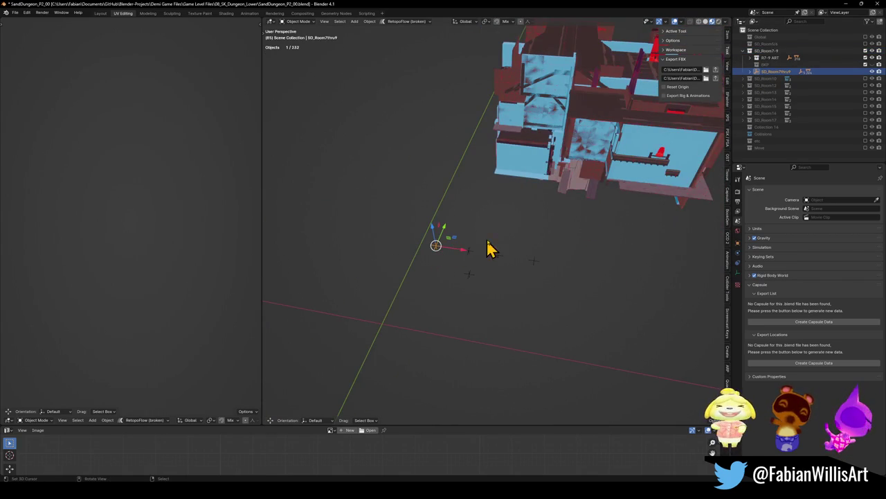
pyautogui.press('g')
pyautogui.rightClick(547, 263)
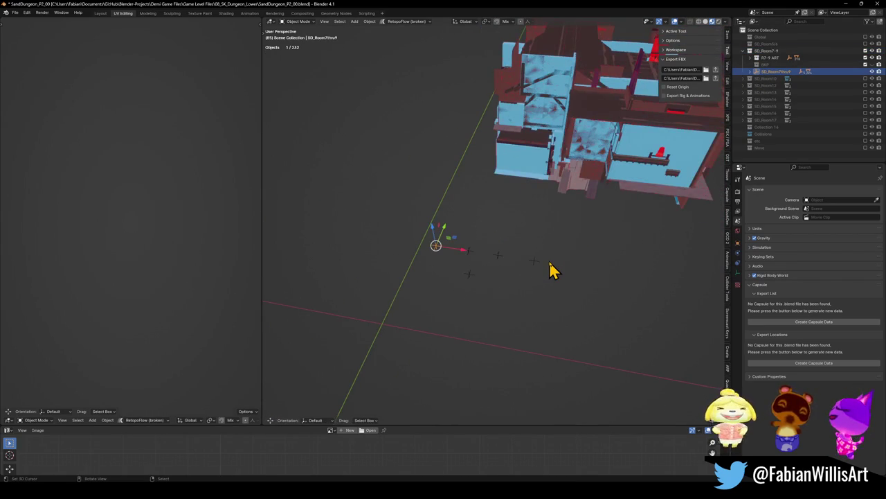
pyautogui.press('KP_7')
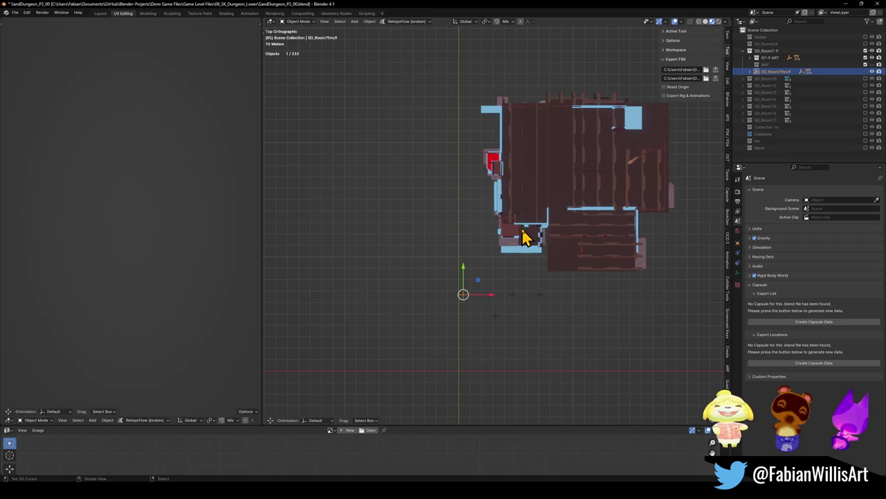
pyautogui.keyDown('shift'); pyautogui.moveTo(523, 253); pyautogui.dragTo(509, 258, button='middle'); pyautogui.keyUp('shift')
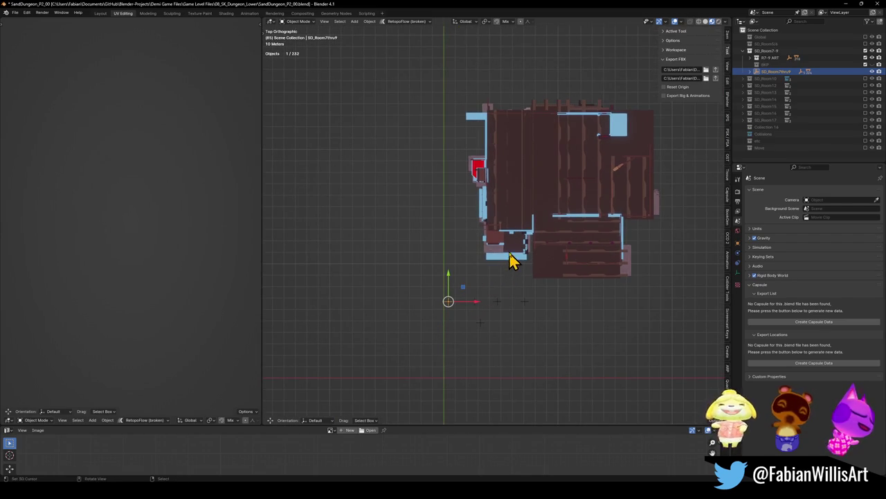
pyautogui.press('q')
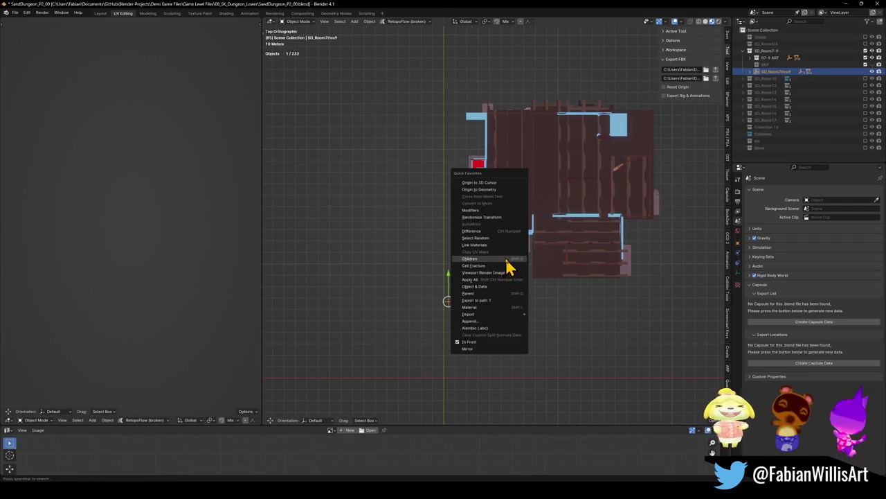
pyautogui.click(508, 266)
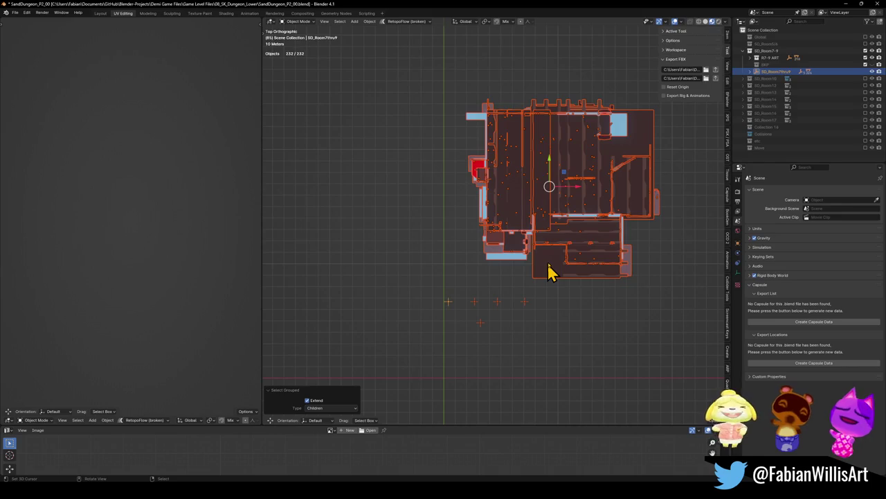
pyautogui.press('h')
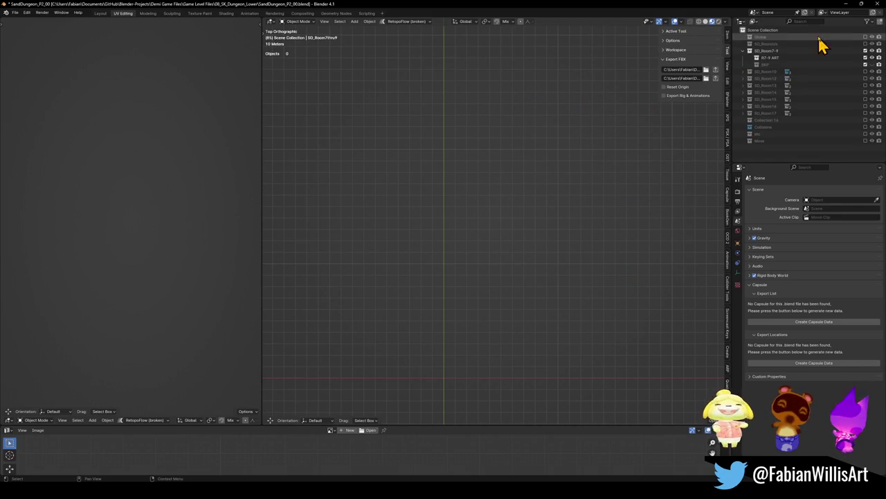
# Delete the R7-9 ART sub-collection.
pyautogui.click(772, 63)
pyautogui.rightClick(772, 61)
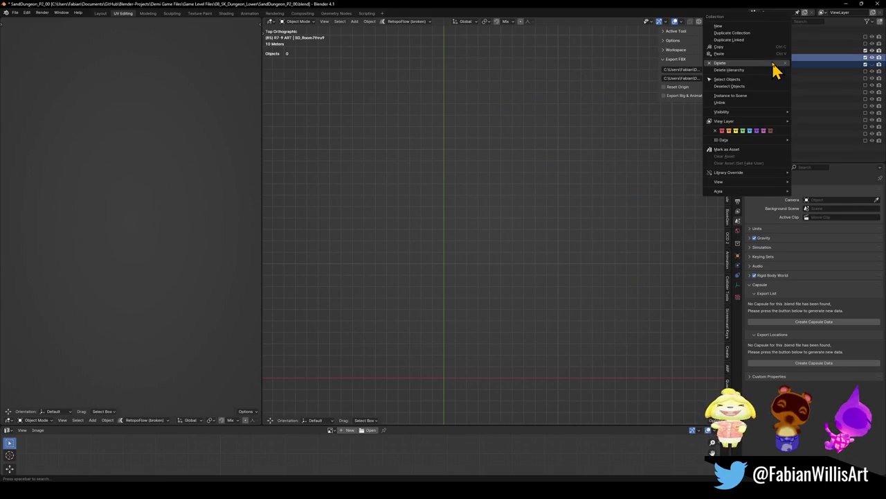
pyautogui.click(752, 79)
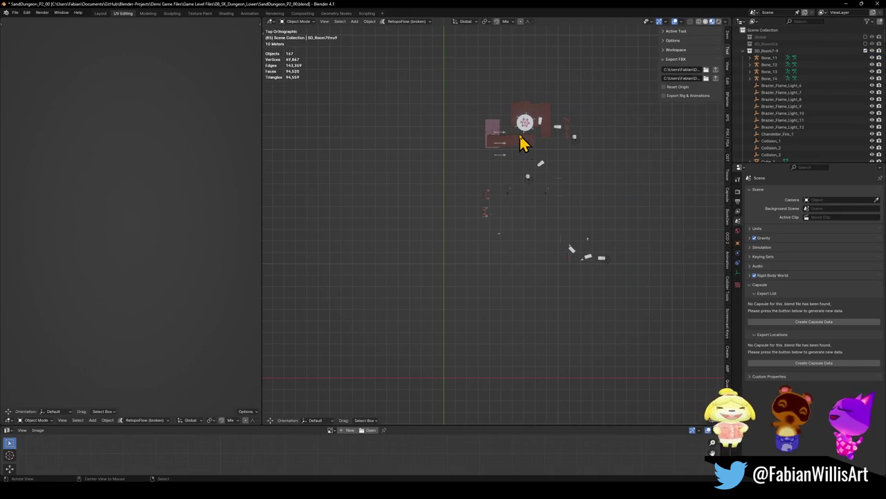
pyautogui.scroll(3, 523, 139)
pyautogui.moveTo(530, 164)
pyautogui.mouseDown(button='middle')
pyautogui.moveTo(637, 191)
pyautogui.moveTo(623, 200)
pyautogui.moveTo(570, 191)
pyautogui.moveTo(525, 272)
pyautogui.moveTo(463, 233)
pyautogui.mouseUp(button='middle')
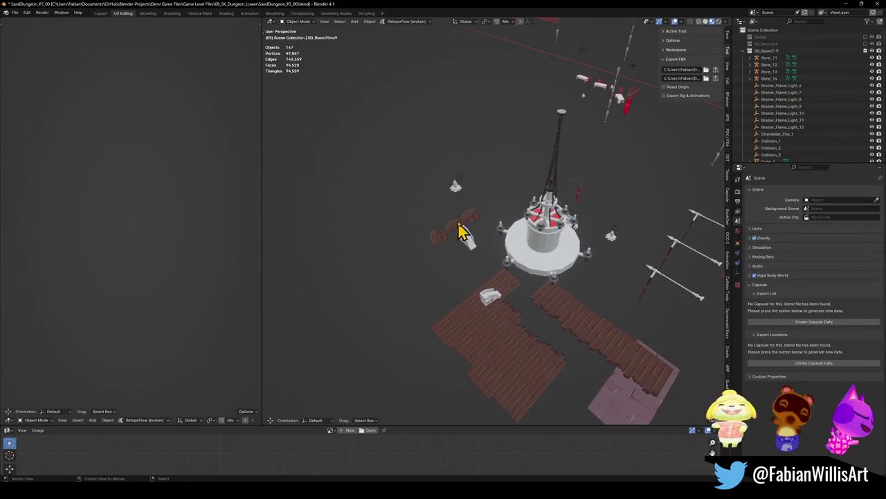
pyautogui.scroll(4, 469, 242)
pyautogui.moveTo(534, 234)
pyautogui.mouseDown(button='middle')
pyautogui.moveTo(560, 239)
pyautogui.moveTo(541, 263)
pyautogui.moveTo(526, 248)
pyautogui.moveTo(477, 272)
pyautogui.moveTo(467, 256)
pyautogui.mouseUp(button='middle')
pyautogui.moveTo(566, 139)
pyautogui.mouseDown(button='middle')
pyautogui.moveTo(525, 194)
pyautogui.moveTo(525, 226)
pyautogui.mouseUp(button='middle')
pyautogui.moveTo(630, 233)
pyautogui.keyDown('shift'); pyautogui.mouseDown(button='middle')
pyautogui.moveTo(455, 225)
pyautogui.moveTo(528, 192)
pyautogui.moveTo(496, 174)
pyautogui.moveTo(597, 255)
pyautogui.moveTo(561, 241)
pyautogui.mouseUp(button='middle'); pyautogui.keyUp('shift')
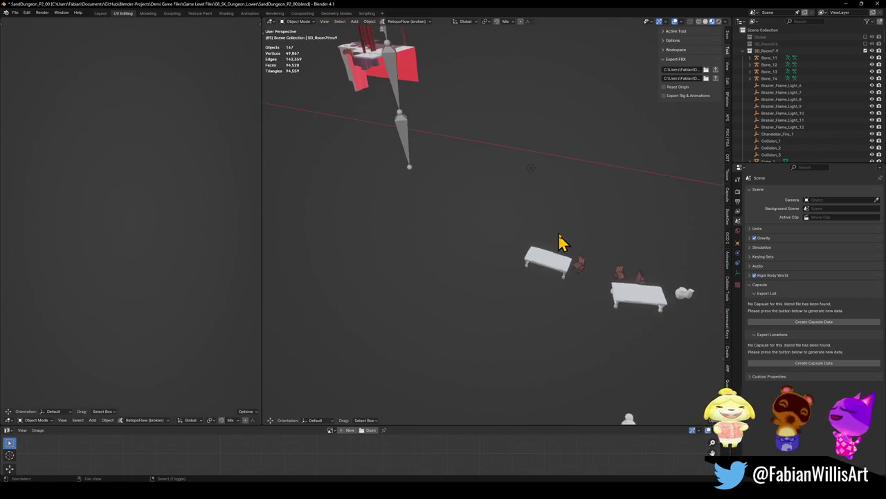
pyautogui.scroll(8, 370, 65)
pyautogui.moveTo(401, 163)
pyautogui.mouseDown(button='middle')
pyautogui.moveTo(528, 152)
pyautogui.moveTo(478, 229)
pyautogui.moveTo(510, 277)
pyautogui.moveTo(538, 246)
pyautogui.moveTo(493, 275)
pyautogui.mouseUp(button='middle')
pyautogui.scroll(-3, 524, 163)
pyautogui.scroll(-3, 538, 245)
pyautogui.scroll(3, 522, 229)
pyautogui.moveTo(522, 229)
pyautogui.mouseDown(button='middle')
pyautogui.moveTo(496, 227)
pyautogui.moveTo(481, 251)
pyautogui.moveTo(450, 247)
pyautogui.moveTo(480, 283)
pyautogui.moveTo(477, 254)
pyautogui.moveTo(489, 219)
pyautogui.moveTo(550, 263)
pyautogui.moveTo(530, 184)
pyautogui.mouseUp(button='middle')
pyautogui.scroll(-4, 554, 233)
pyautogui.scroll(5, 530, 184)
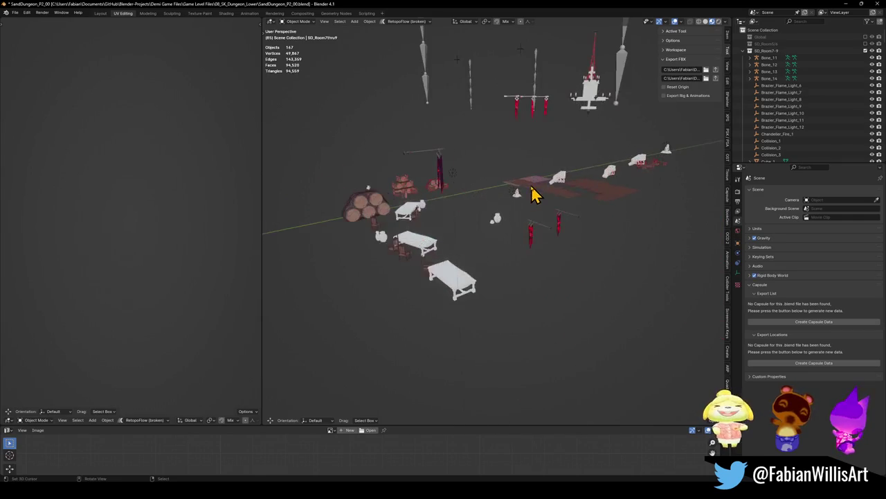
pyautogui.scroll(2, 536, 194)
pyautogui.press('a')
pyautogui.moveTo(350, 183); pyautogui.dragTo(376, 187, button='middle')
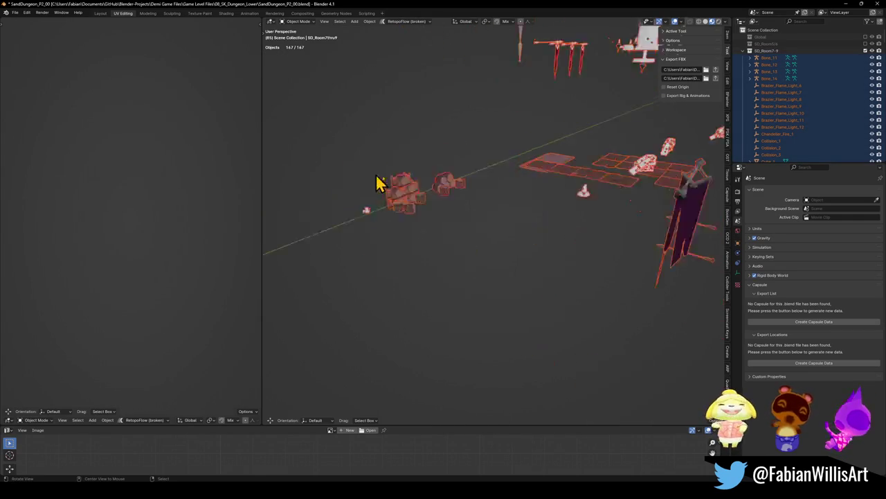
pyautogui.scroll(5, 376, 188)
pyautogui.moveTo(567, 223)
pyautogui.mouseDown(button='middle')
pyautogui.moveTo(547, 236)
pyautogui.moveTo(494, 231)
pyautogui.mouseUp(button='middle')
pyautogui.scroll(-5, 554, 232)
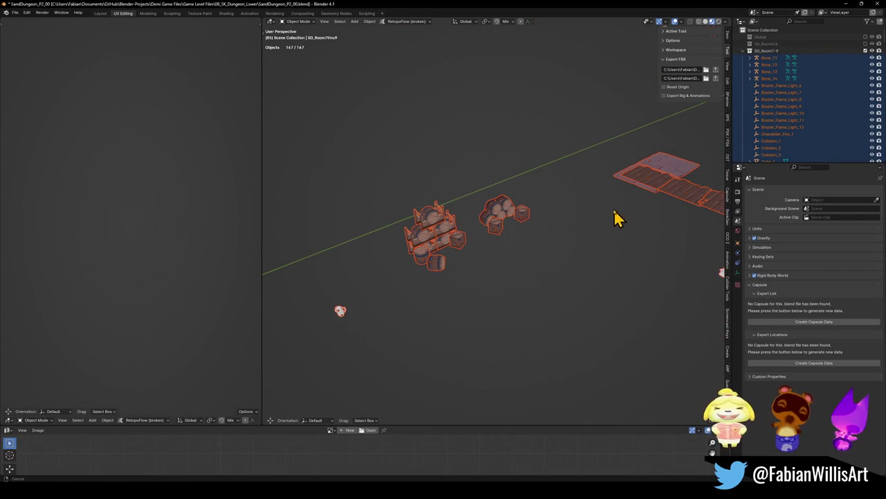
pyautogui.scroll(4, 613, 209)
pyautogui.scroll(2, 544, 257)
pyautogui.keyDown('shift'); pyautogui.moveTo(585, 183); pyautogui.dragTo(534, 238, button='middle'); pyautogui.keyUp('shift')
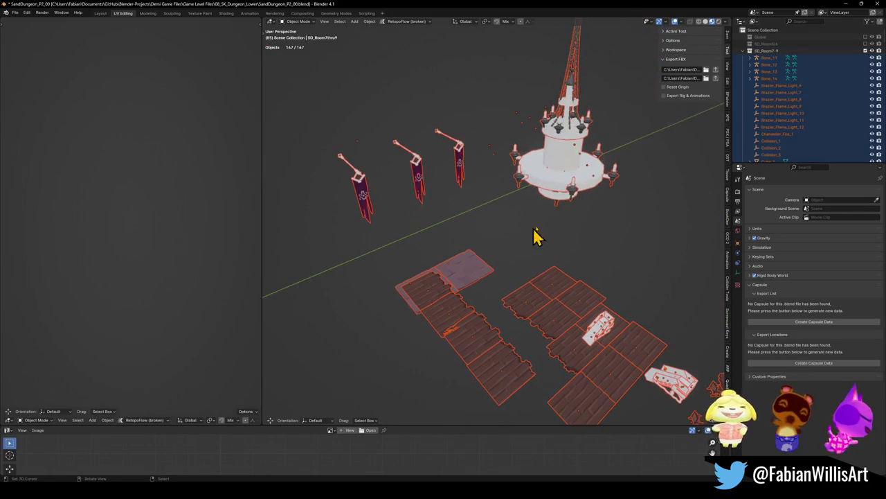
pyautogui.click(562, 177)
pyautogui.press('h')
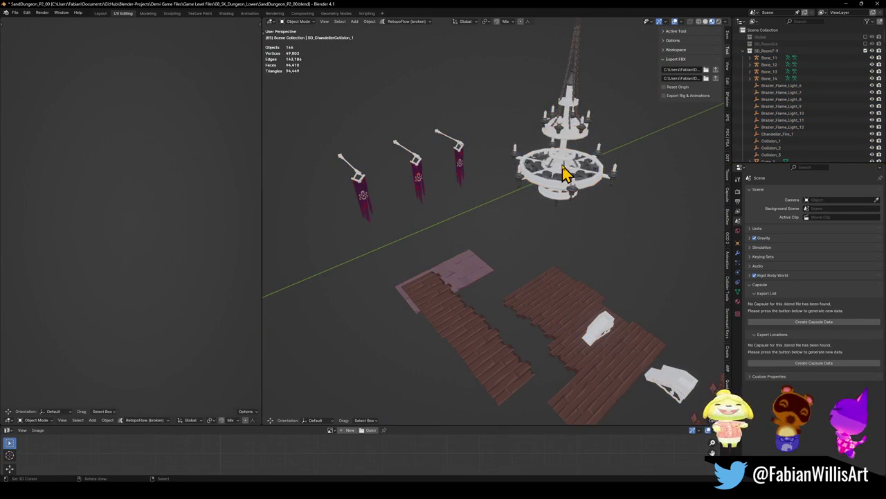
pyautogui.scroll(1, 562, 175)
pyautogui.scroll(4, 526, 201)
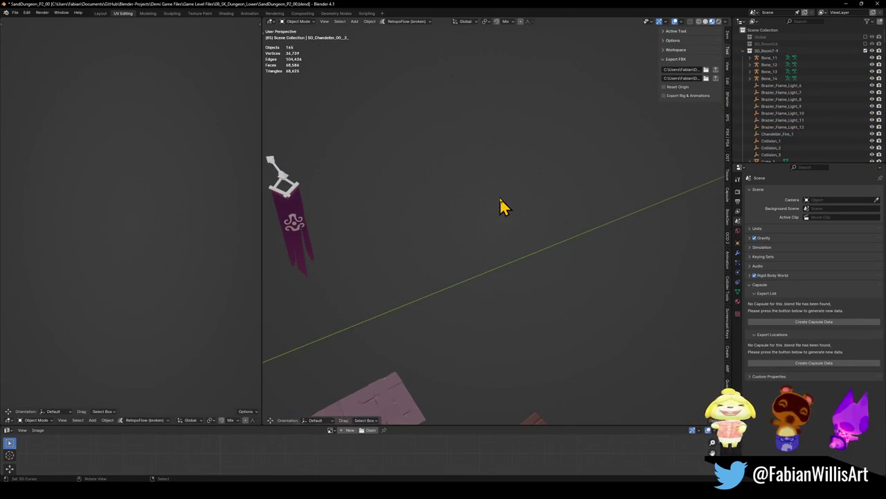
pyautogui.click(511, 228)
pyautogui.scroll(-2, 510, 229)
pyautogui.hotkey('alt', 'a')
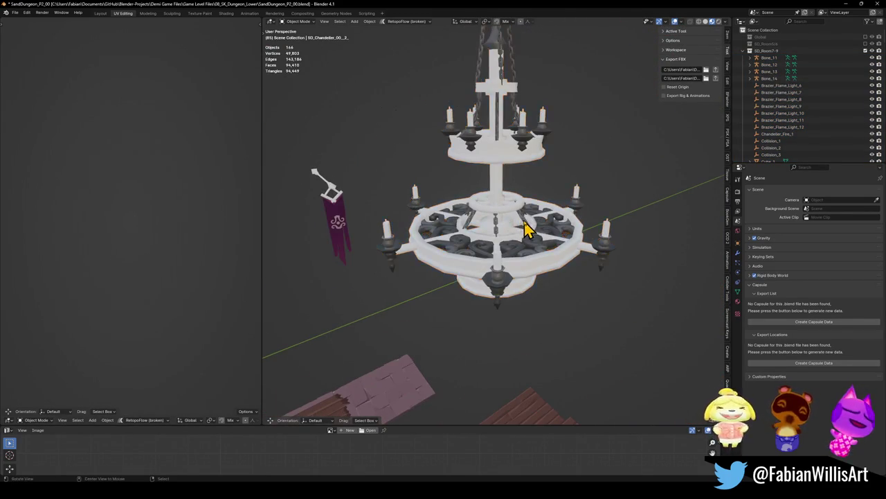
pyautogui.scroll(-3, 512, 225)
pyautogui.scroll(-3, 519, 221)
pyautogui.moveTo(523, 220); pyautogui.dragTo(543, 203, button='middle')
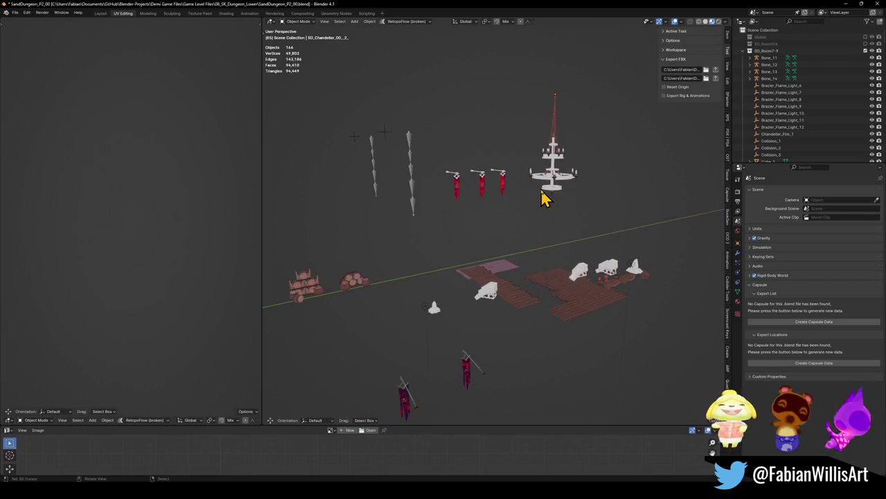
pyautogui.click(545, 195)
pyautogui.hotkey('shift', 'alt', 'c')
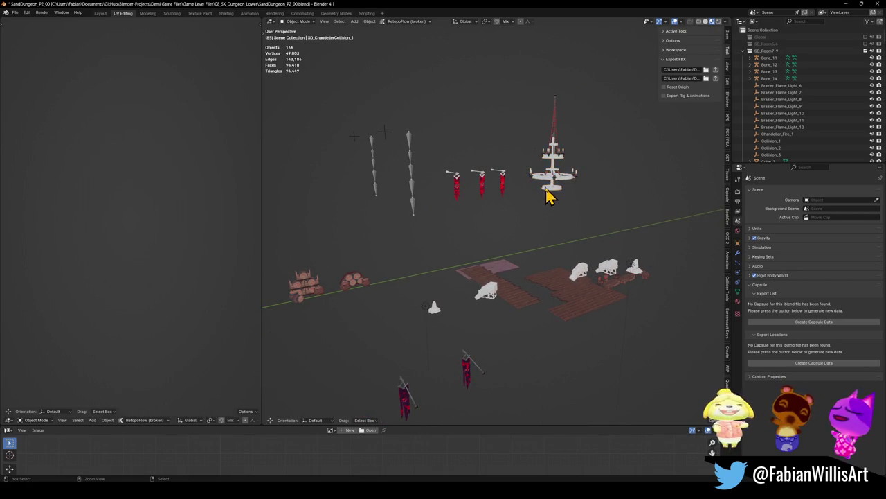
pyautogui.press('a')
pyautogui.hotkey('alt', 'a')
pyautogui.hotkey('shift', 'c')
pyautogui.moveTo(505, 233); pyautogui.dragTo(563, 208, button='middle')
pyautogui.scroll(3, 549, 212)
pyautogui.scroll(2, 478, 265)
pyautogui.moveTo(478, 266)
pyautogui.mouseDown(button='middle')
pyautogui.moveTo(459, 193)
pyautogui.moveTo(477, 192)
pyautogui.mouseUp(button='middle')
pyautogui.moveTo(489, 151)
pyautogui.mouseDown(button='middle')
pyautogui.moveTo(502, 274)
pyautogui.moveTo(478, 242)
pyautogui.mouseUp(button='middle')
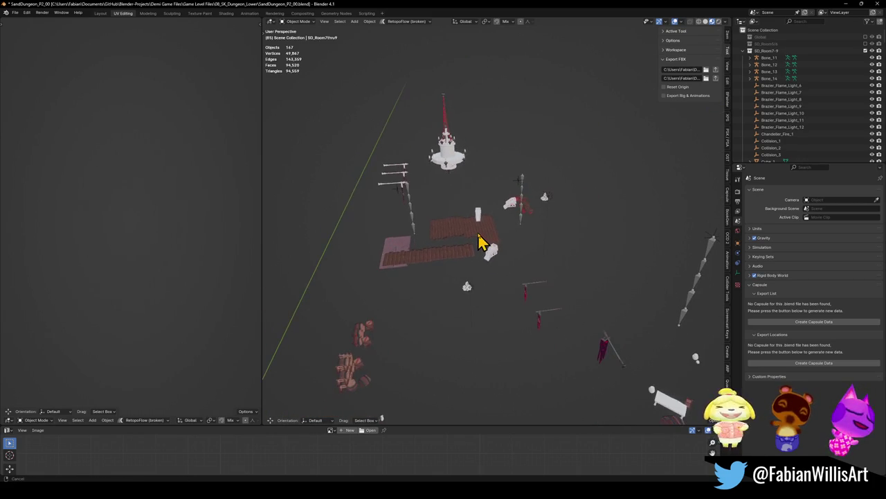
pyautogui.keyDown('shift'); pyautogui.moveTo(540, 277); pyautogui.dragTo(520, 256, button='middle'); pyautogui.keyUp('shift')
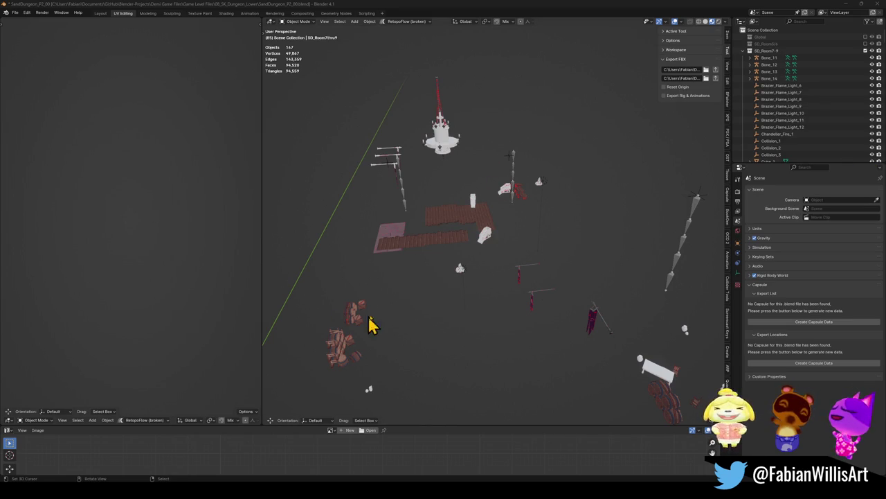
# Select and delete all 167 leftover props in the scene.
pyautogui.moveTo(443, 246); pyautogui.dragTo(446, 249, button='middle')
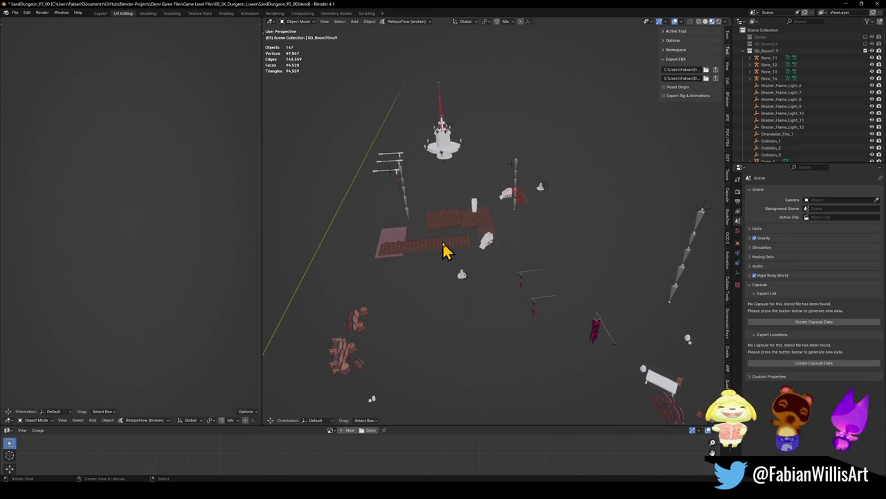
pyautogui.moveTo(443, 250)
pyautogui.mouseDown(button='middle')
pyautogui.moveTo(435, 233)
pyautogui.moveTo(494, 252)
pyautogui.moveTo(438, 255)
pyautogui.mouseUp(button='middle')
pyautogui.press('a')
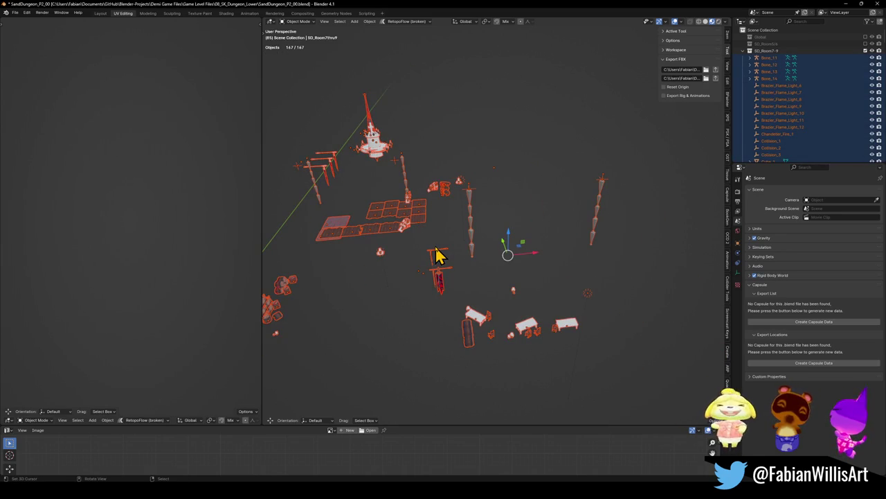
pyautogui.press('Delete')
# Unhide the Room 7–9 geometry and clear the selection, leaving 232 objects.
pyautogui.hotkey('alt', 'h')
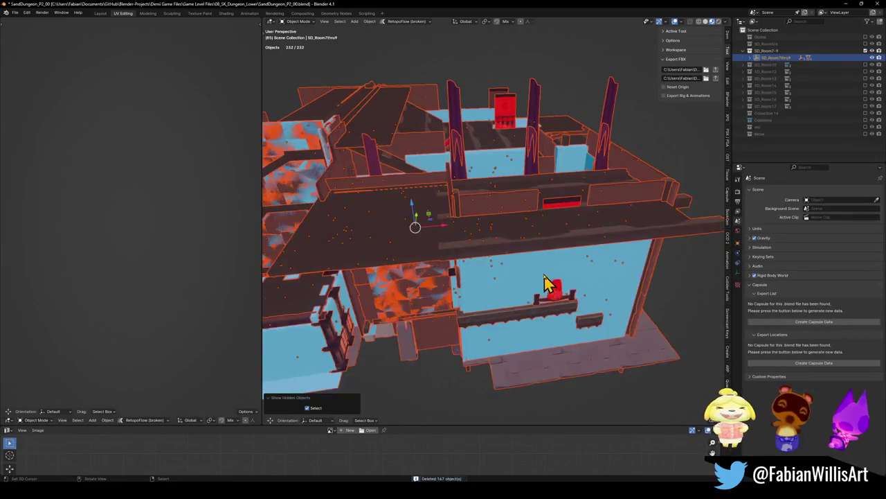
pyautogui.scroll(-5, 464, 315)
pyautogui.scroll(5, 464, 315)
pyautogui.moveTo(451, 311); pyautogui.dragTo(455, 381, button='middle')
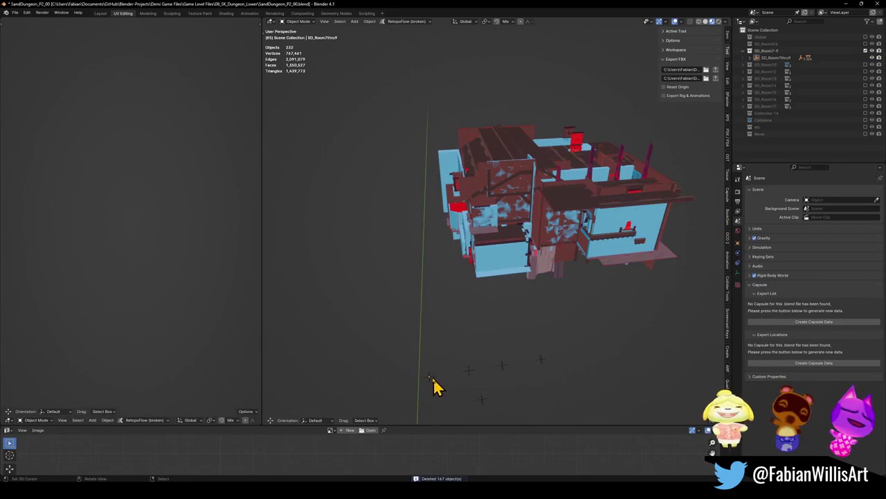
pyautogui.click(439, 388)
pyautogui.moveTo(476, 345)
pyautogui.mouseDown(button='middle')
pyautogui.moveTo(469, 383)
pyautogui.moveTo(505, 333)
pyautogui.mouseUp(button='middle')
# Save SandDungeon_P2_00.blend, then fly forward into the room in walk mode.
pyautogui.hotkey('ctrl', 's')
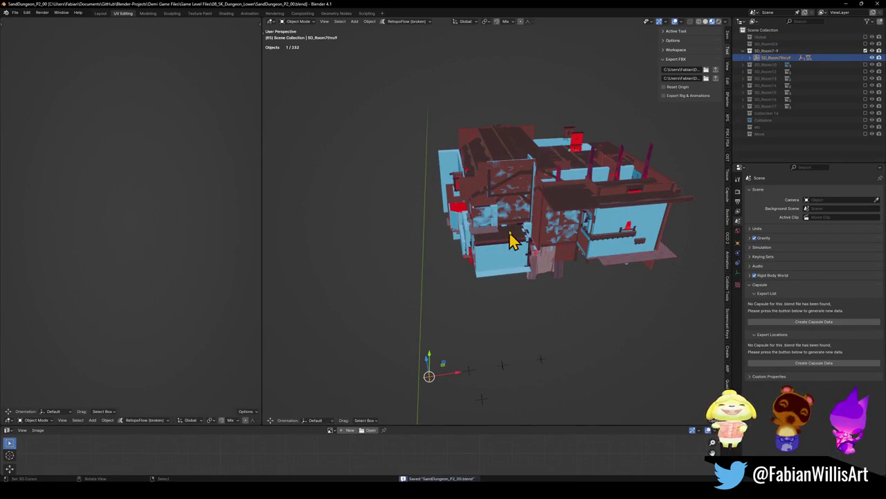
pyautogui.hotkey('shift', '`')
pyautogui.press('w')
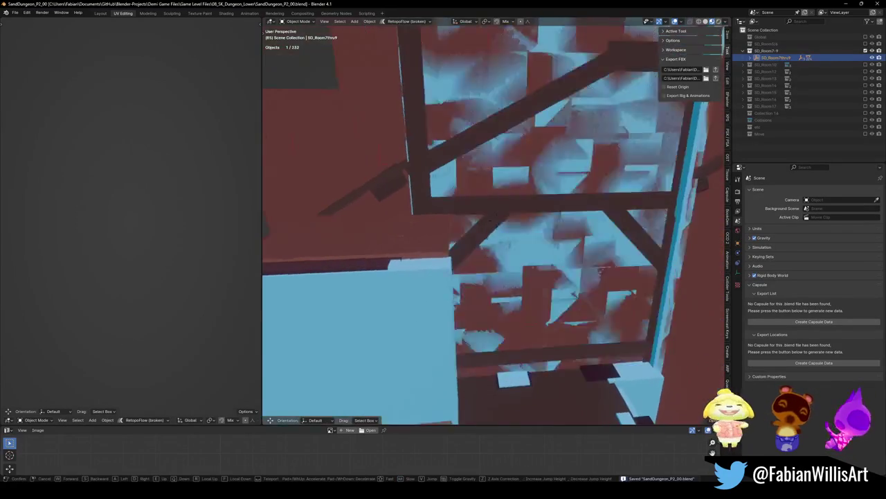
pyautogui.press('s')
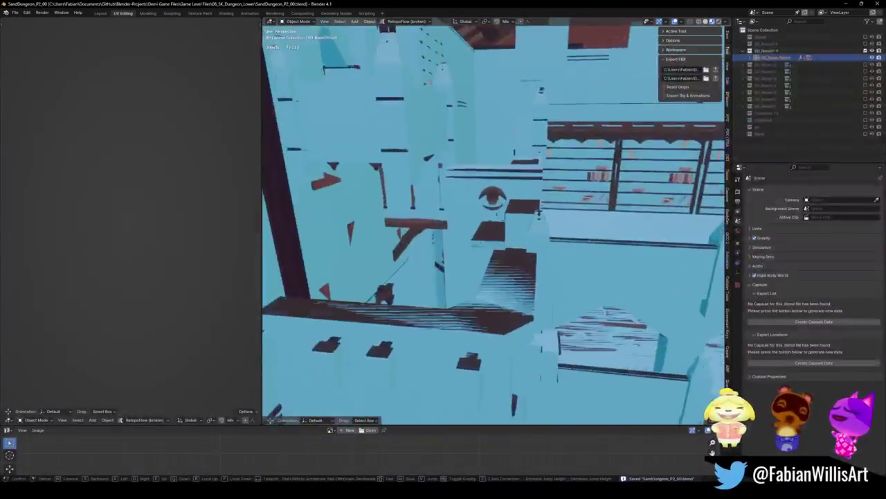
pyautogui.press('w')
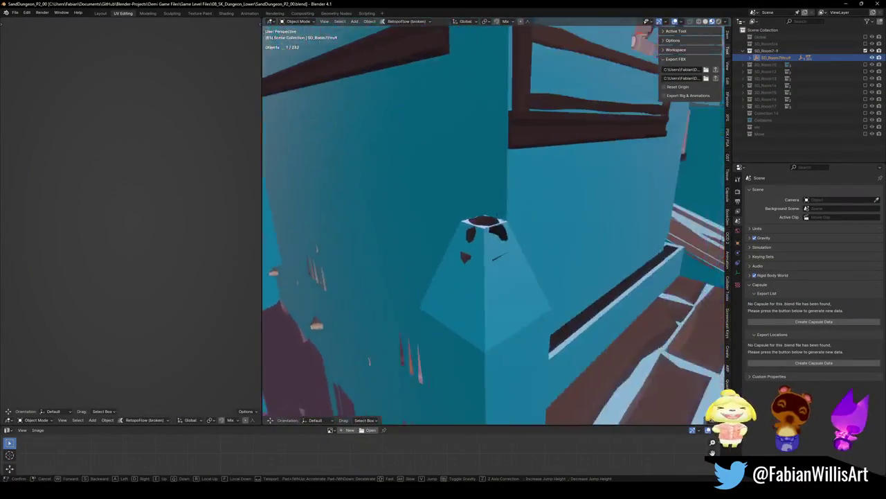
pyautogui.press('w')
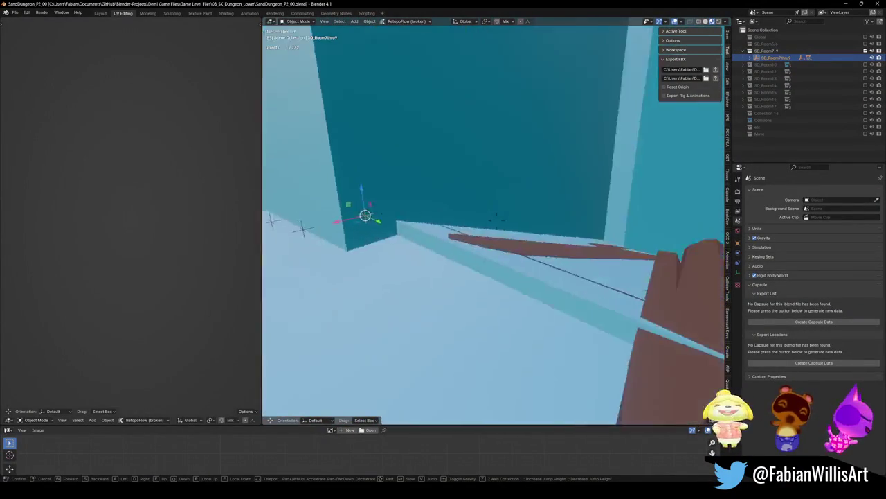
pyautogui.press('s')
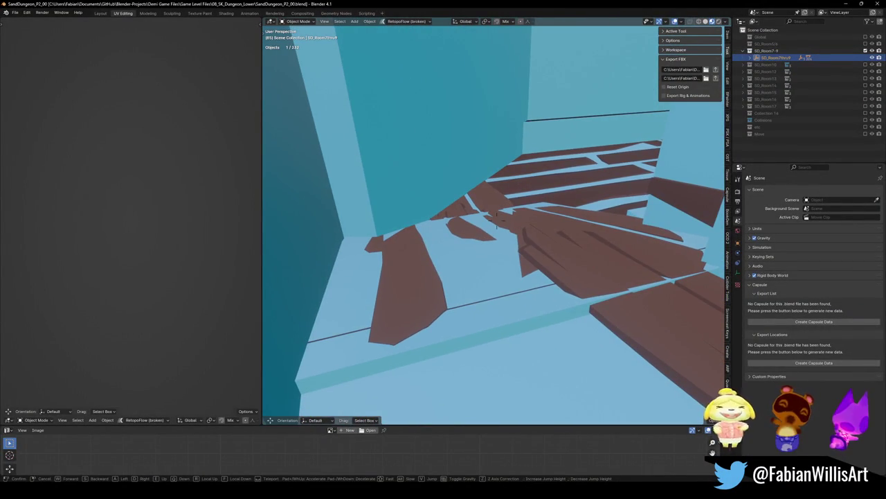
pyautogui.press('w')
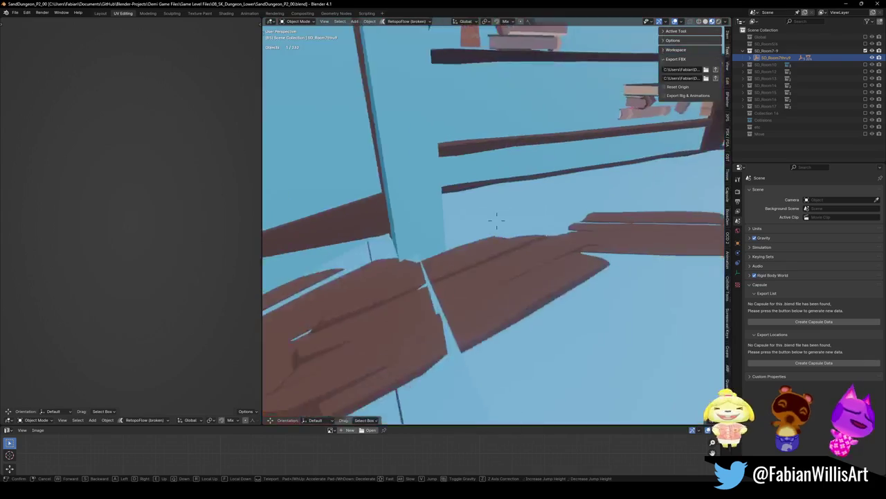
pyautogui.press('s')
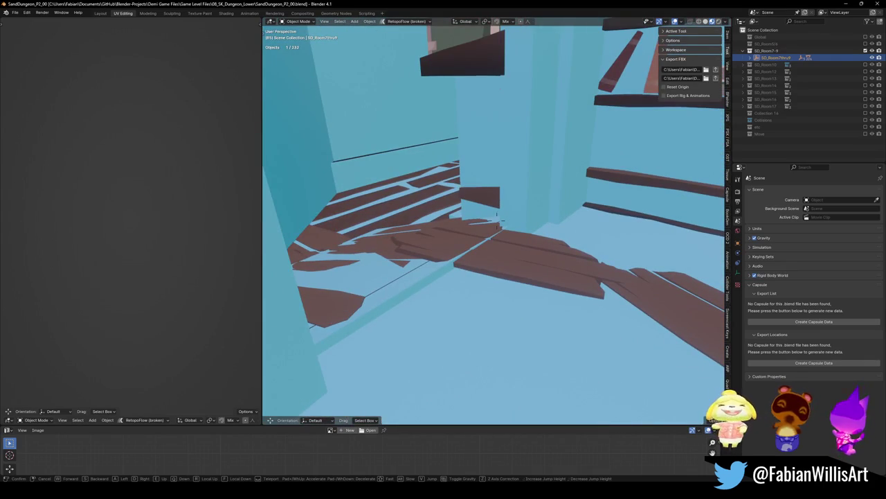
pyautogui.click(501, 291)
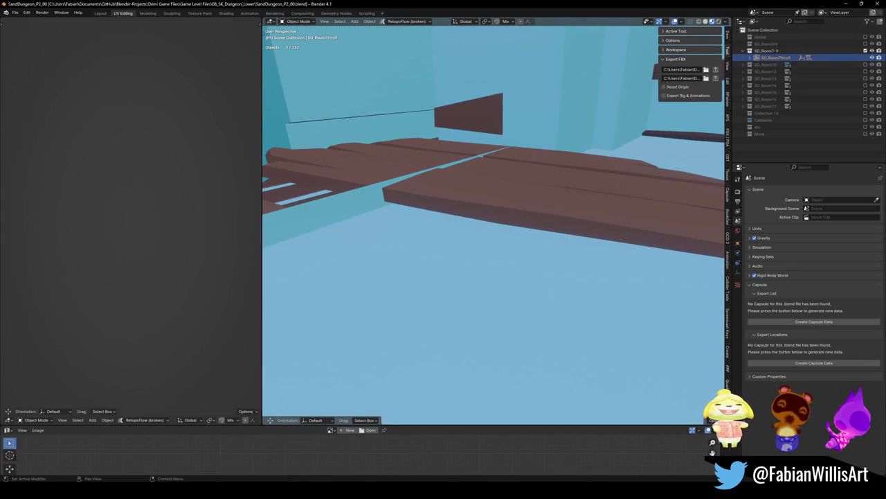